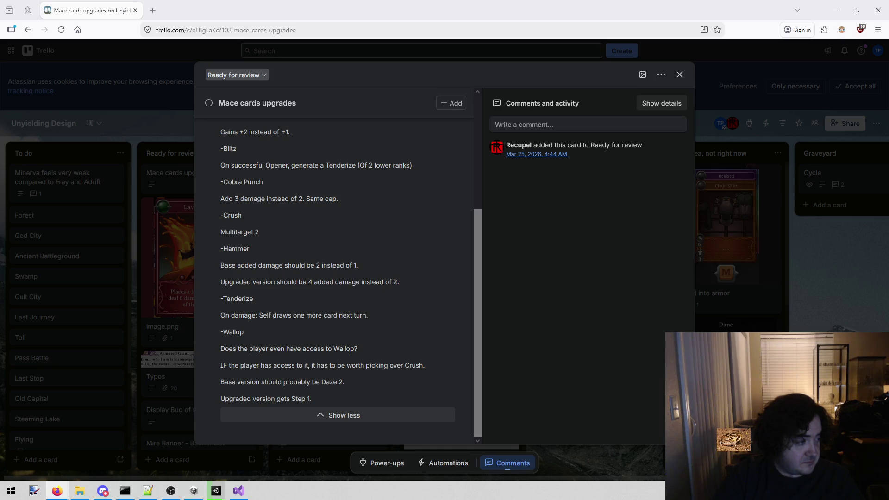
Open the Rock N' Roll Racing (SNES) HD YouTube video in a new tab beside Trello.
left_click_drag(352, 35, 259, 10)
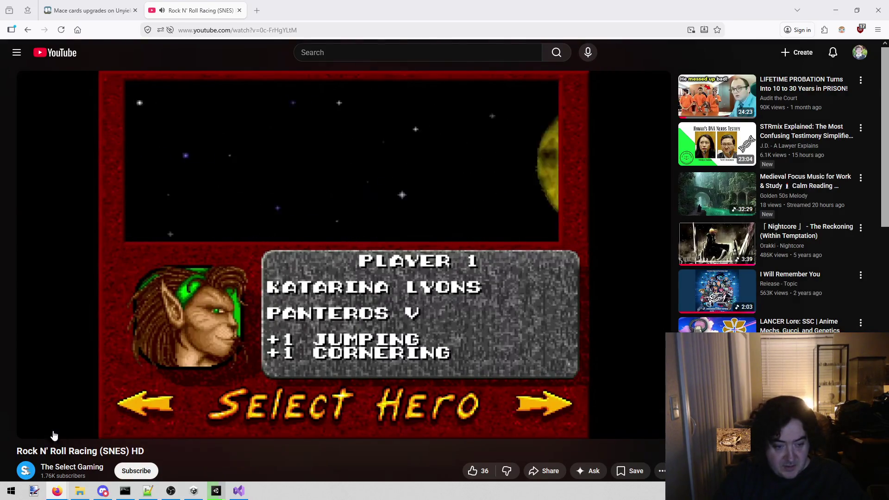
Seek the Rock N' Roll Racing video from 0:35 past the car shop to about 3:00.
left_click_drag(57, 412, 67, 412)
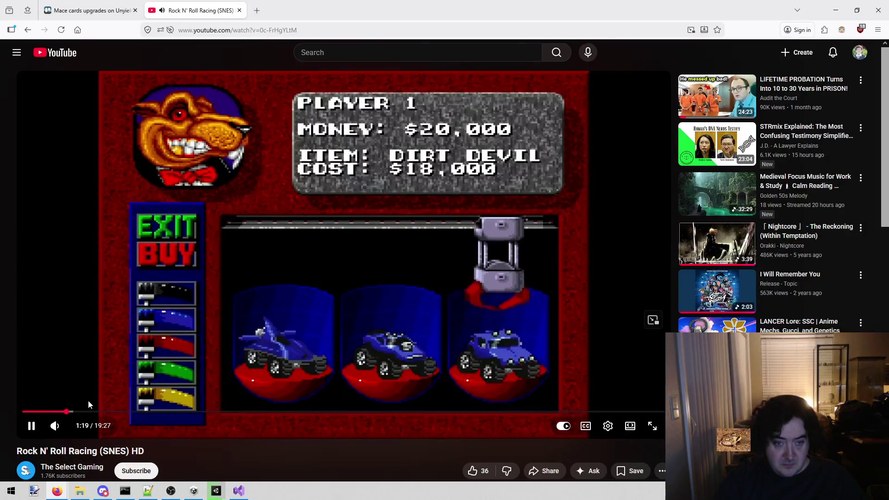
left_click(78, 411)
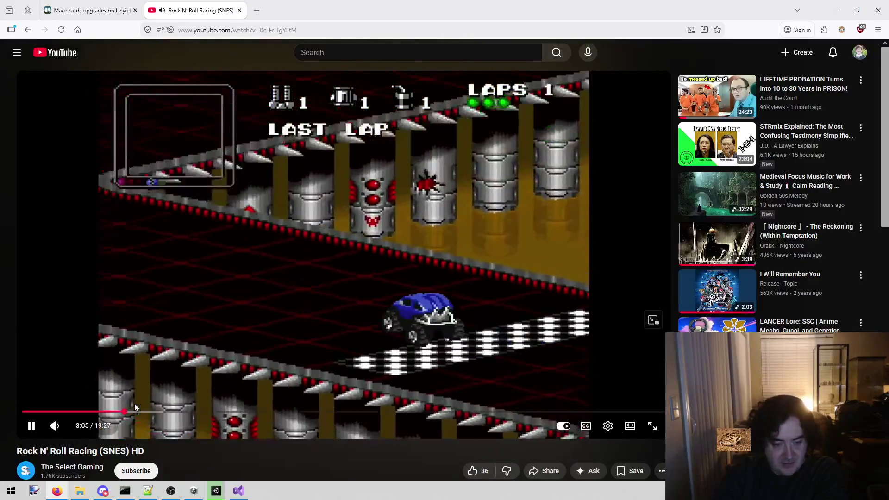
left_click(121, 413)
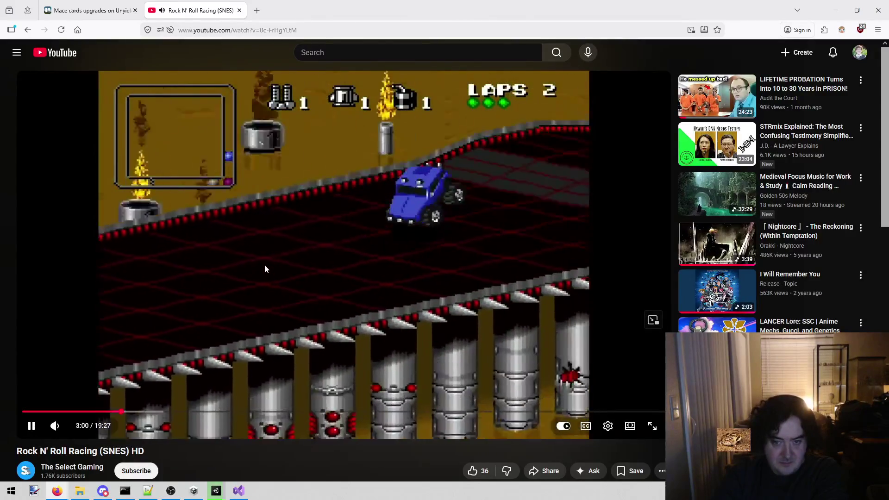
Pause the race video at 3:03 on the second lap, then bring the busy Unity window forward.
left_click(265, 265)
left_click(264, 265)
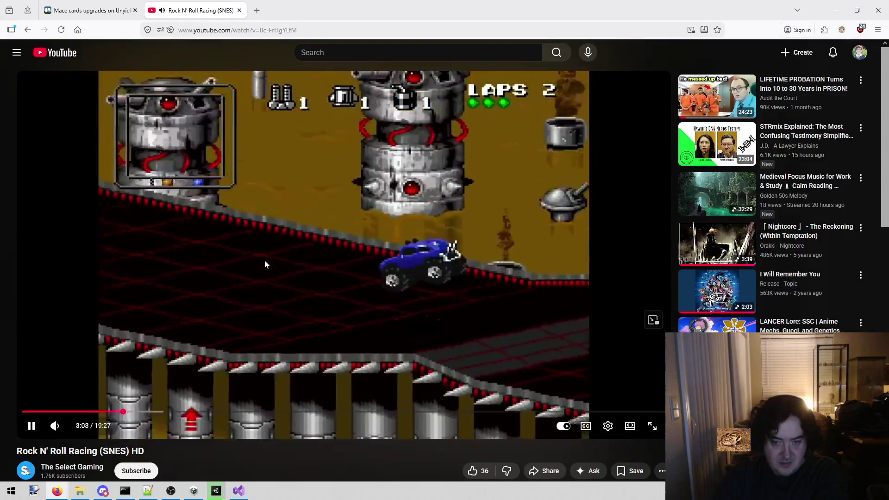
left_click(279, 255)
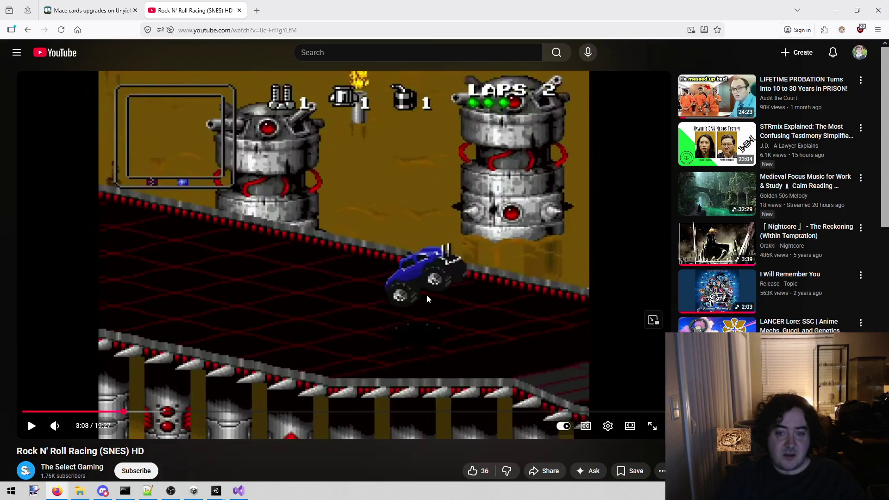
mouse_move(216, 490)
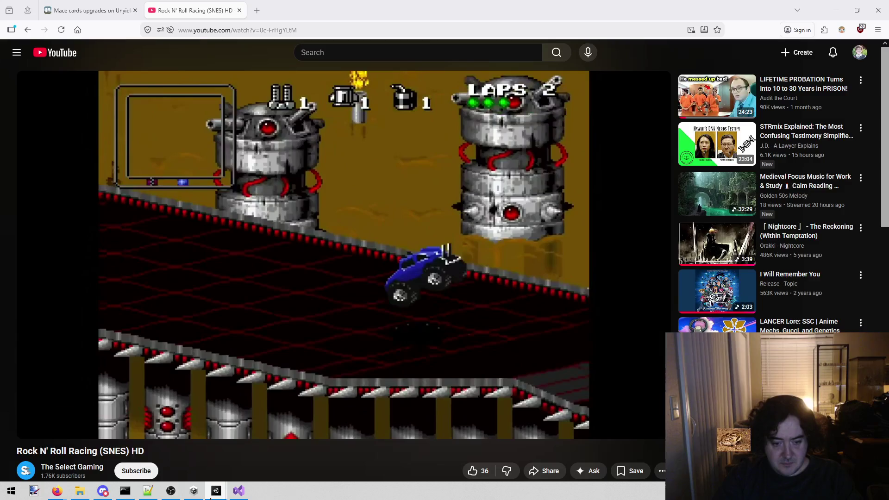
left_click(252, 462)
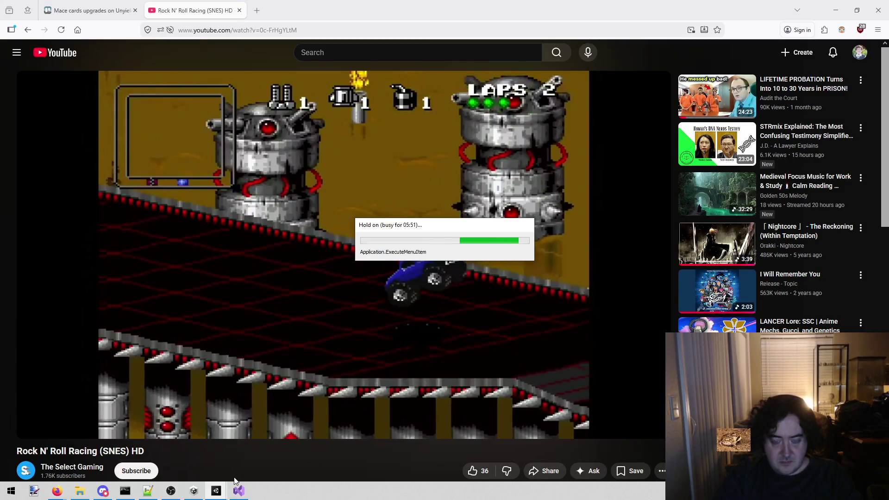
Return to Firefox and close the Rock N' Roll Racing YouTube tab.
left_click(365, 10)
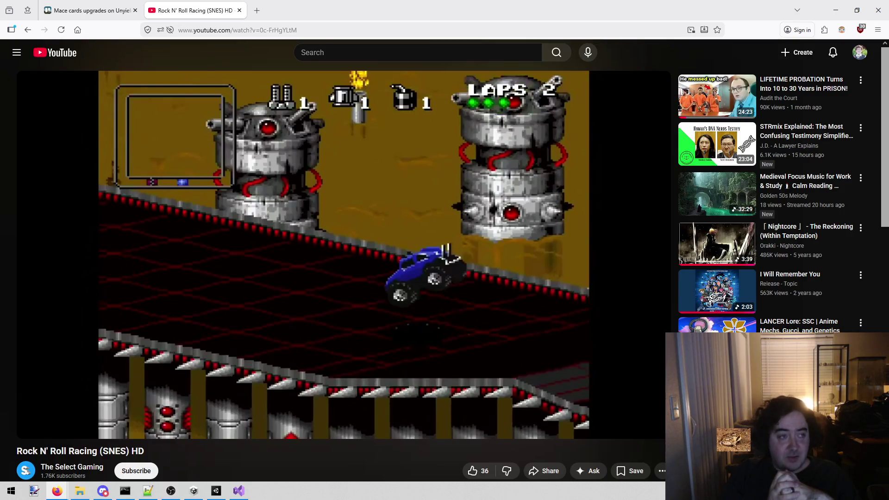
middle_click(217, 6)
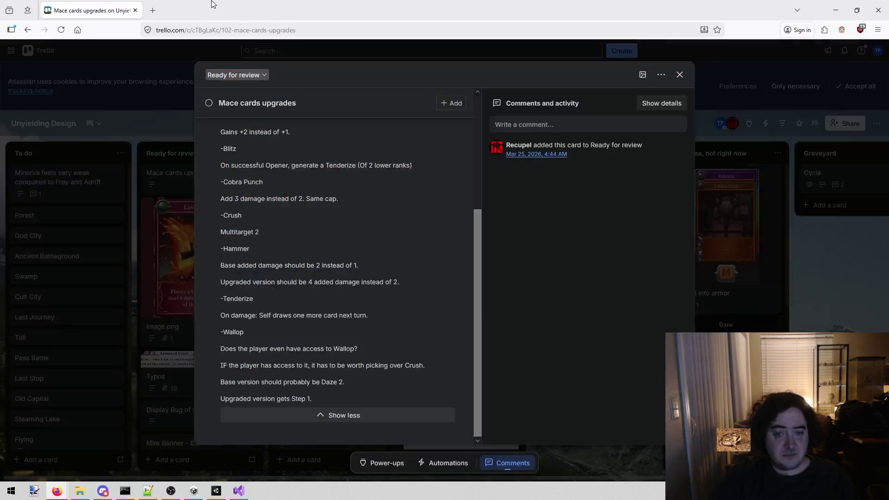
Restore the Unity FancyLevelEditor window from the taskbar.
left_click(217, 491)
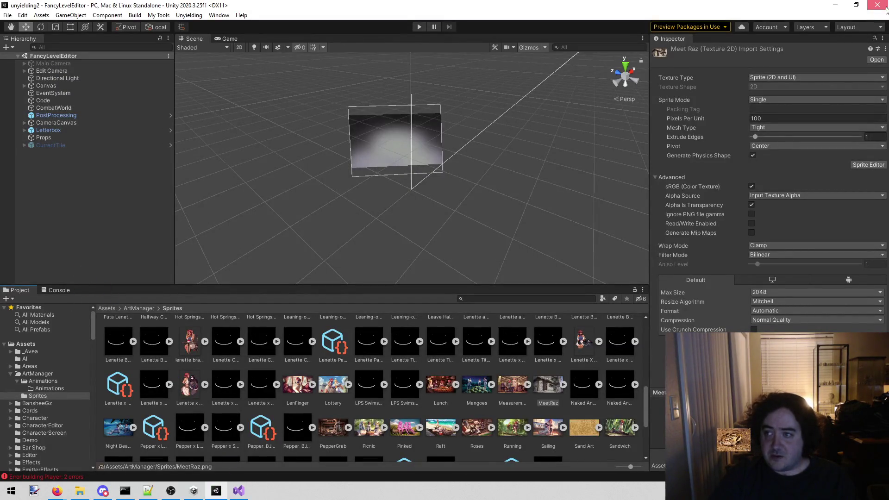
left_click(217, 491)
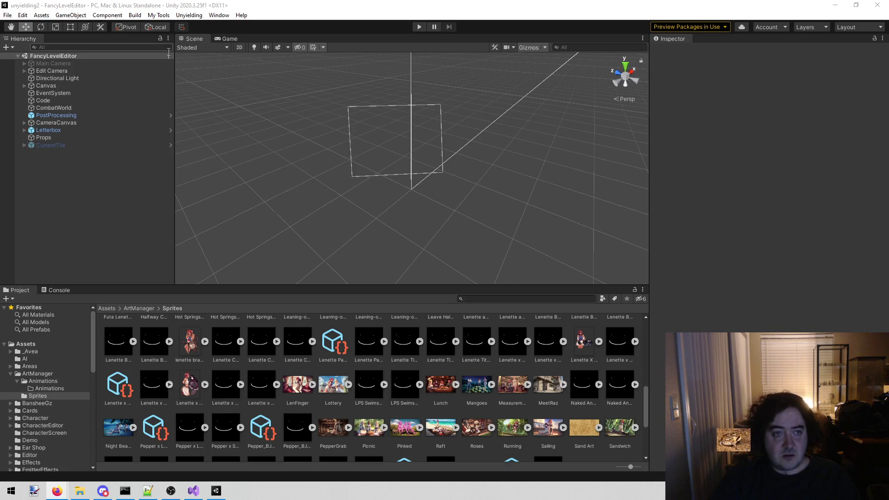
Start a Windows Build from the Build menu, then switch to Visual Studio.
left_click(136, 16)
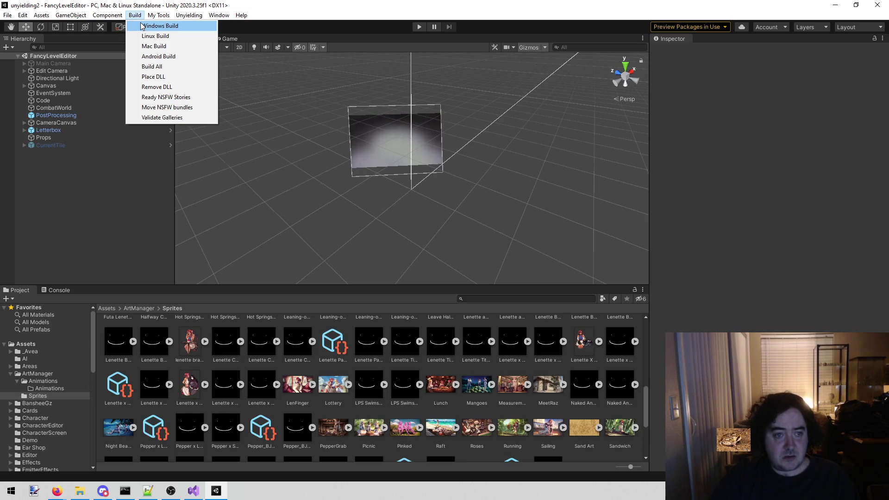
left_click(142, 26)
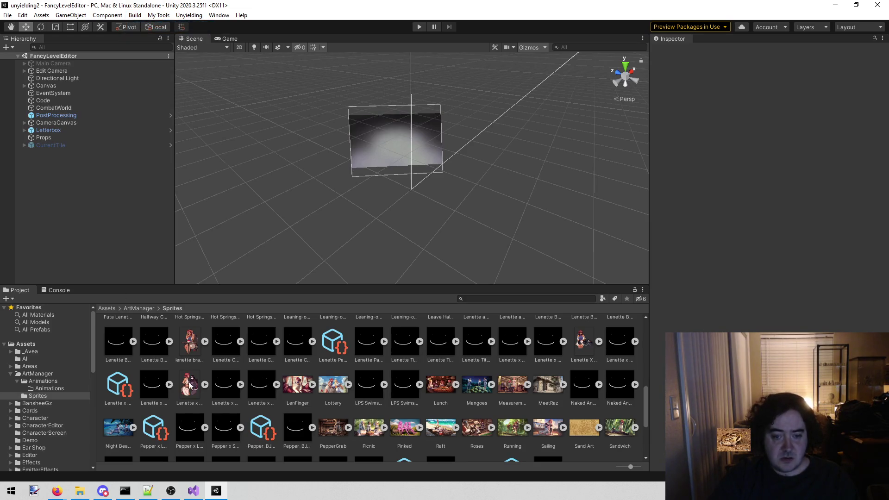
left_click(196, 497)
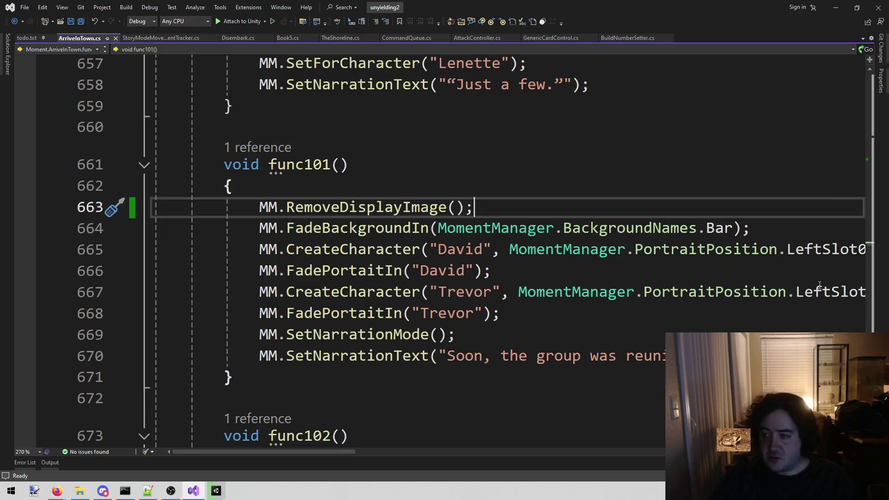
Close every script tab except todo.txt and ArriveInTown.cs, then return to the Trello card.
left_click_drag(875, 244, 347, 39)
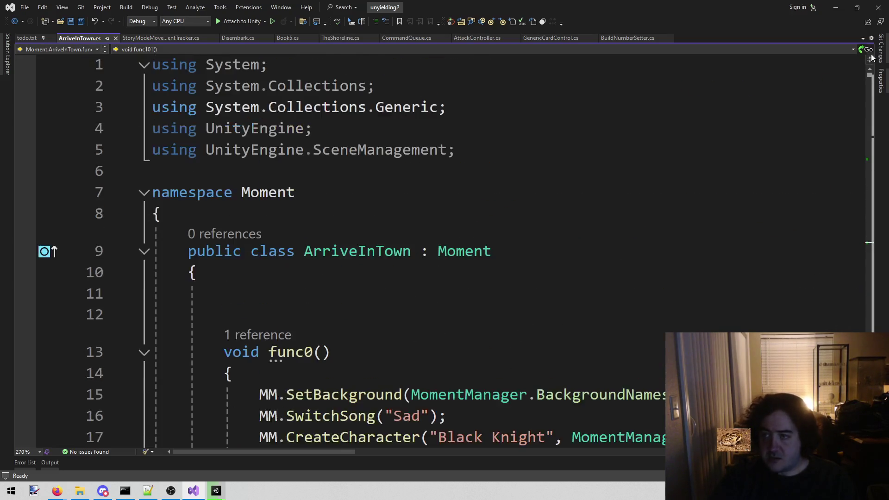
middle_click(151, 34)
middle_click(151, 34)
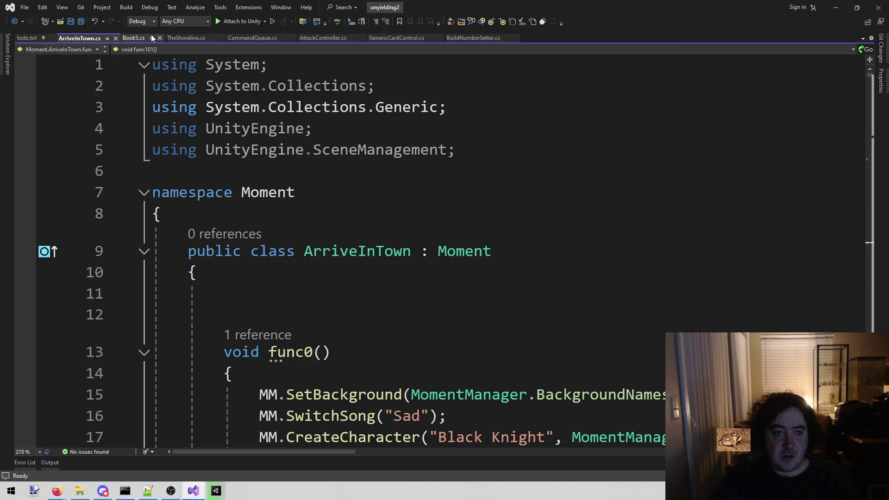
middle_click(144, 34)
middle_click(141, 35)
middle_click(140, 35)
middle_click(140, 35)
middle_click(141, 35)
middle_click(140, 34)
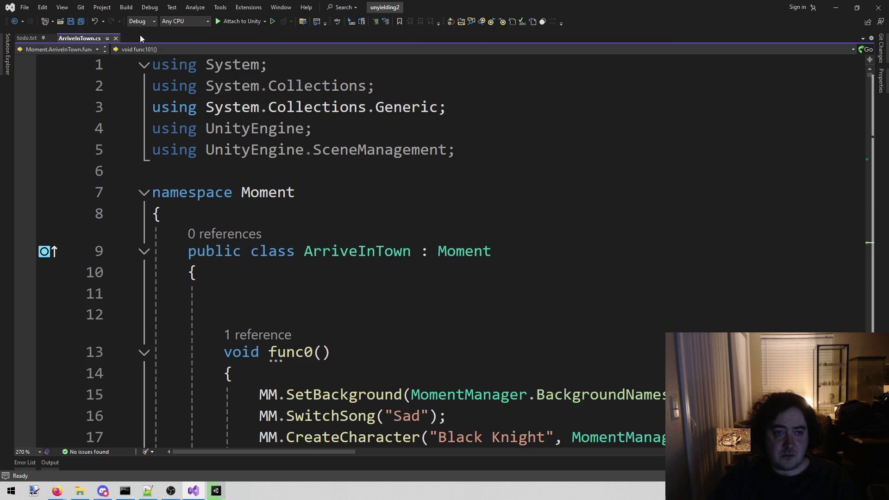
mouse_move(57, 491)
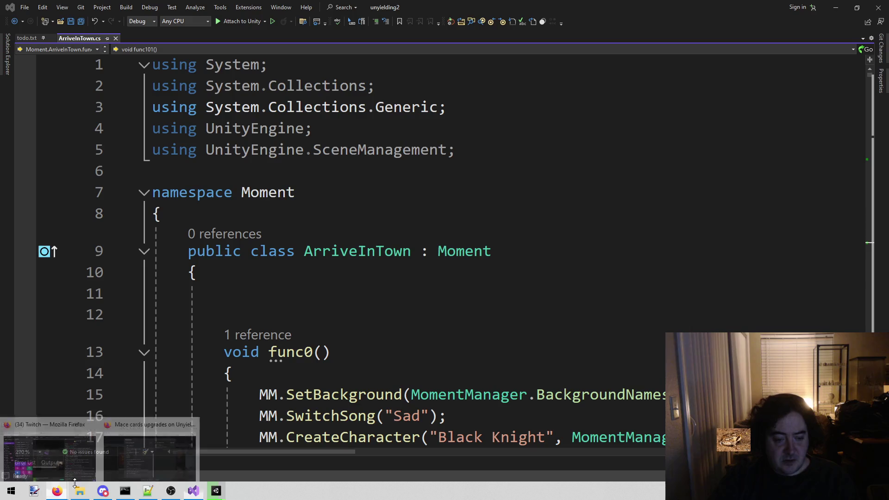
left_click(147, 441)
mouse_move(216, 491)
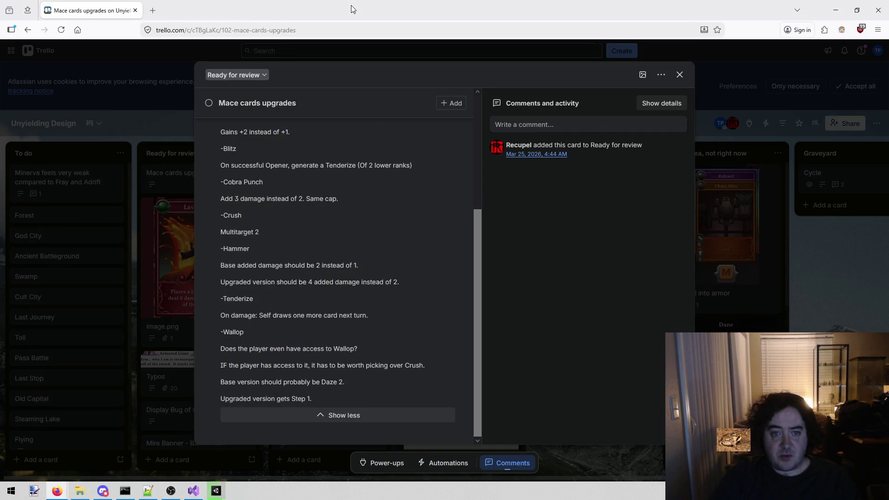
scroll(313, 225, "up", 6)
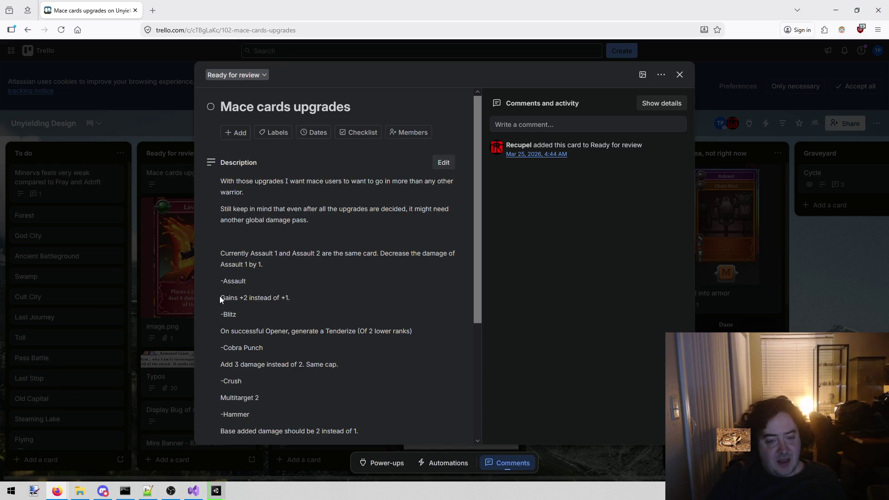
mouse_move(217, 254)
left_mouse_down()
mouse_move(288, 313)
mouse_move(308, 298)
left_mouse_up()
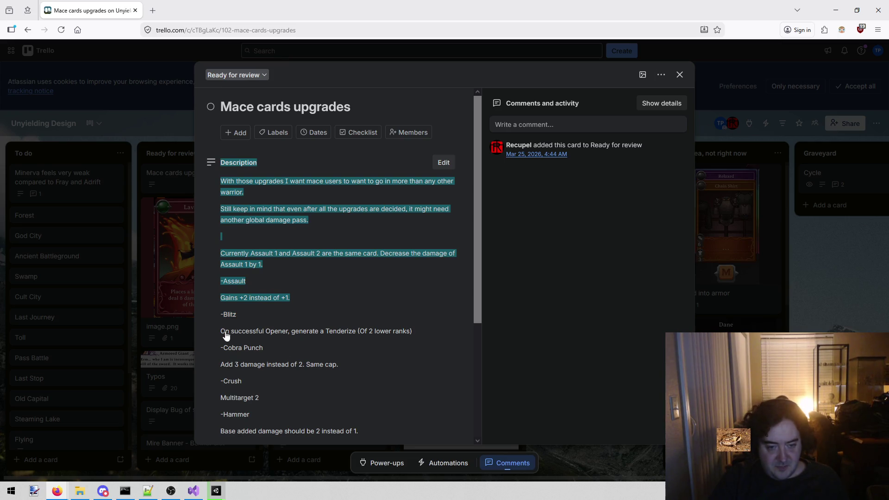
mouse_move(221, 332)
left_mouse_down()
mouse_move(343, 340)
mouse_move(424, 334)
mouse_move(238, 347)
mouse_move(217, 338)
mouse_move(278, 323)
mouse_move(341, 328)
left_mouse_up()
scroll(259, 321, "down", 1)
scroll(312, 331, "down", 1)
left_click(219, 304)
left_click_drag(219, 304, 265, 303)
left_click(264, 307)
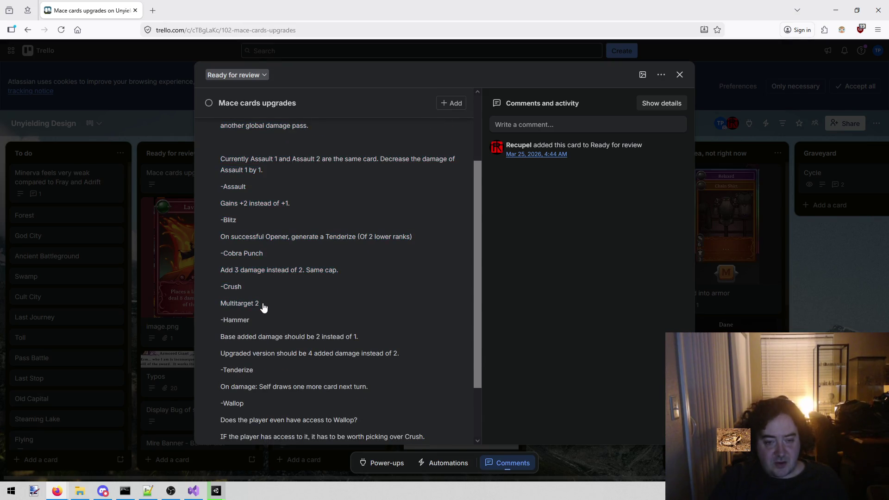
Highlight the Hammer damage, Tenderize effect, Wallop access and Wallop Step 1 lines in the description.
scroll(294, 302, "down", 2)
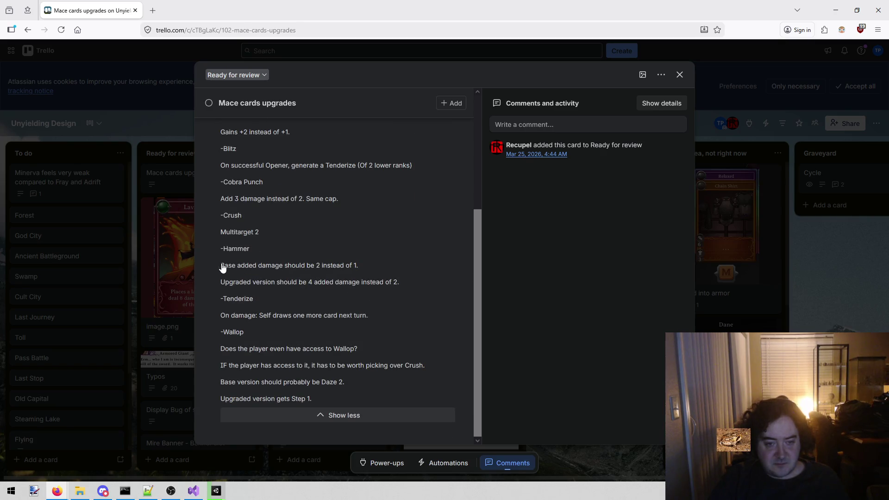
mouse_move(225, 269)
left_mouse_down()
mouse_move(274, 276)
mouse_move(363, 264)
mouse_move(214, 270)
mouse_move(234, 289)
mouse_move(405, 290)
mouse_move(226, 282)
left_mouse_up()
left_click(404, 290)
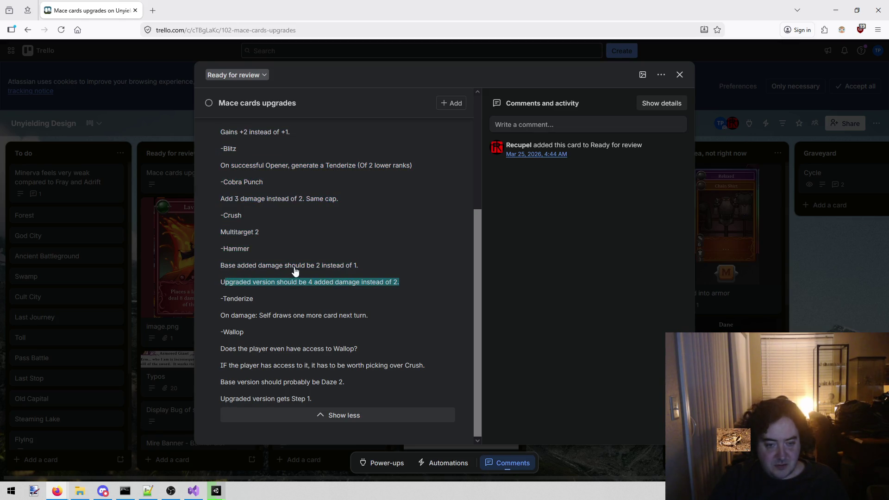
left_click(225, 323)
left_click_drag(224, 323, 374, 318)
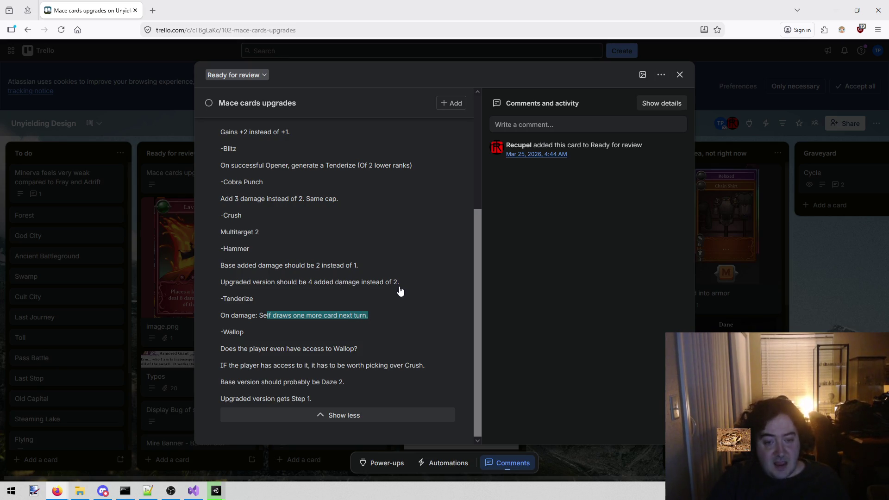
left_click(401, 291)
left_click_drag(375, 321, 227, 323)
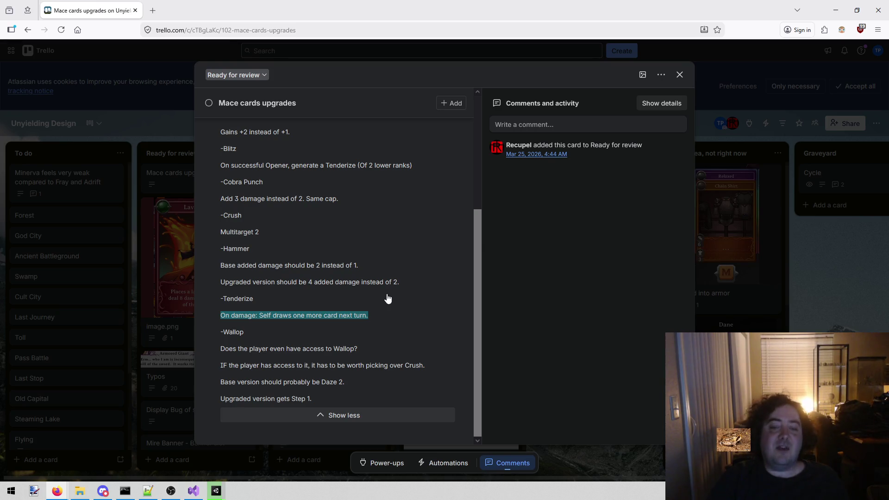
mouse_move(225, 349)
left_mouse_down()
mouse_move(320, 363)
mouse_move(368, 354)
left_mouse_up()
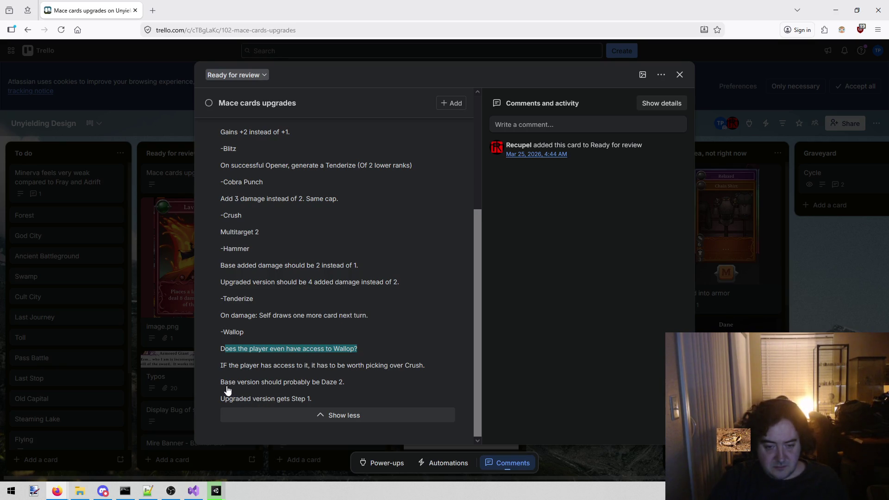
left_click_drag(225, 401, 329, 400)
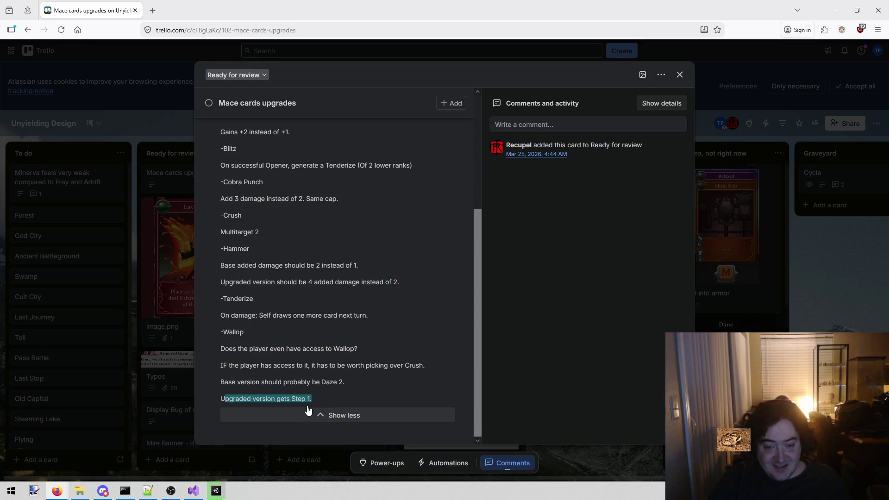
left_click(337, 396)
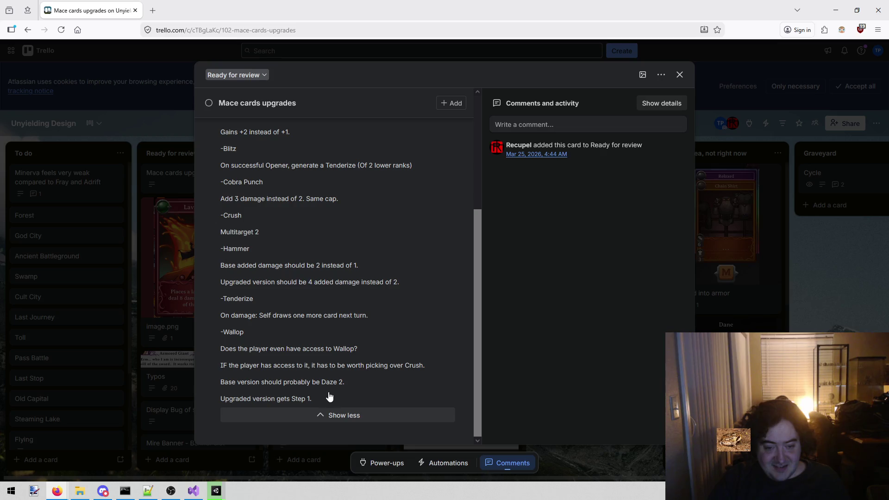
mouse_move(322, 400)
left_mouse_down()
mouse_move(219, 392)
mouse_move(313, 399)
left_mouse_up()
left_click(251, 400)
Scroll back through the description and close the Mace cards upgrades card.
scroll(353, 382, "up", 4)
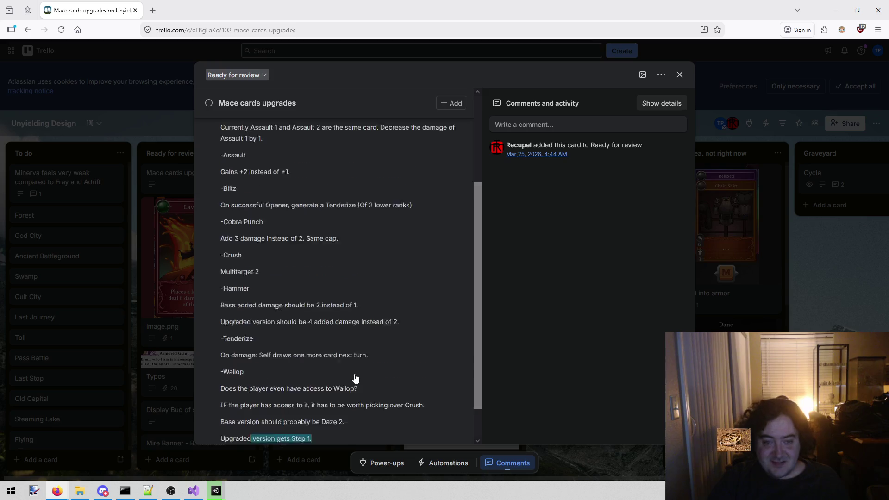
scroll(348, 378, "down", 5)
scroll(342, 366, "up", 5)
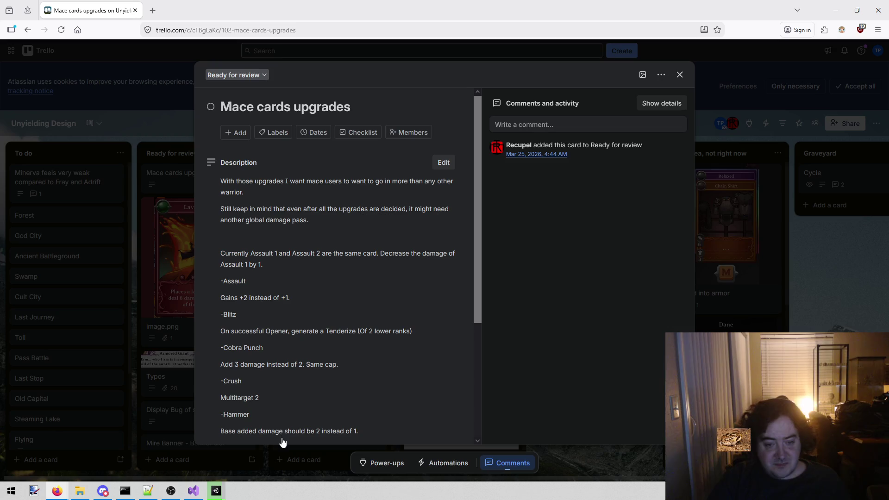
scroll(311, 410, "down", 4)
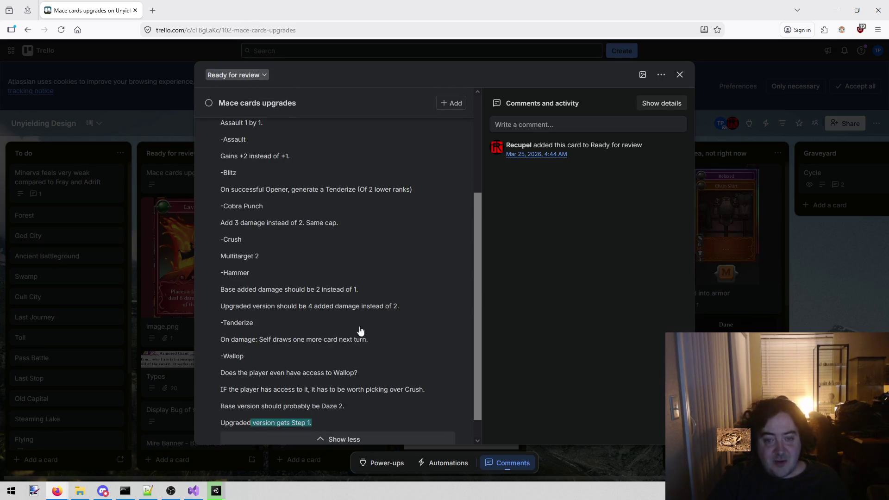
scroll(315, 222, "up", 5)
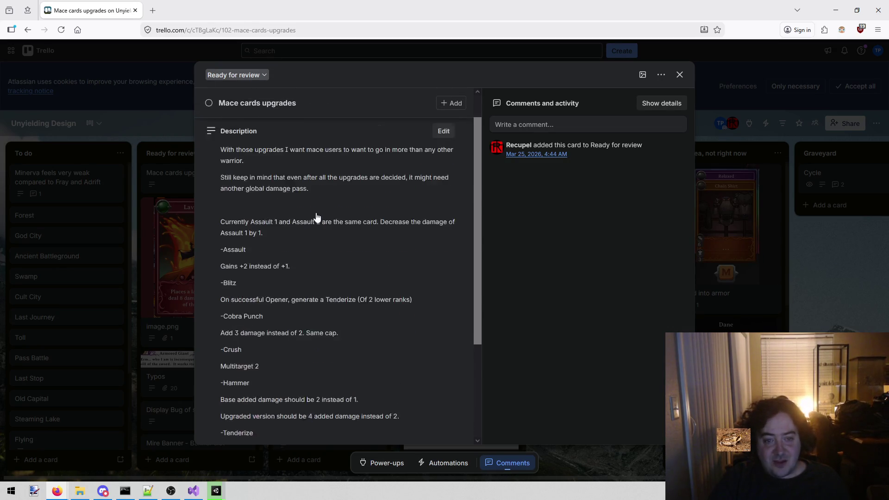
scroll(320, 206, "down", 6)
scroll(325, 199, "up", 5)
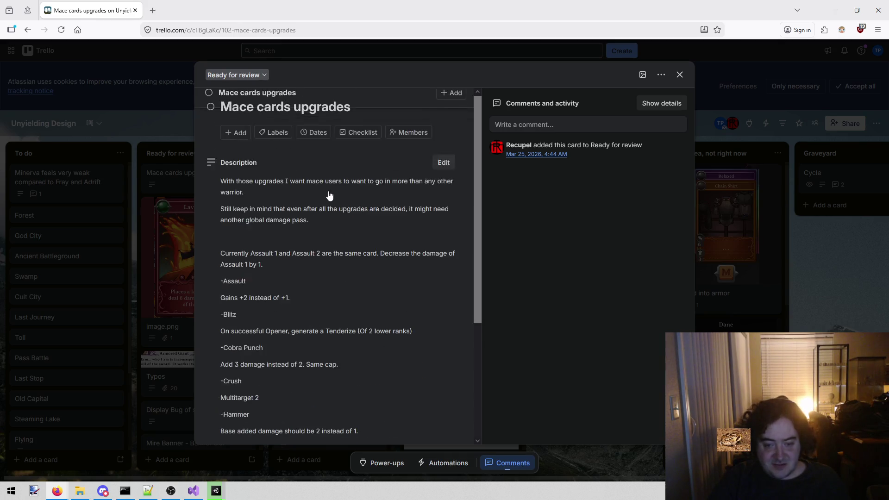
left_click(680, 74)
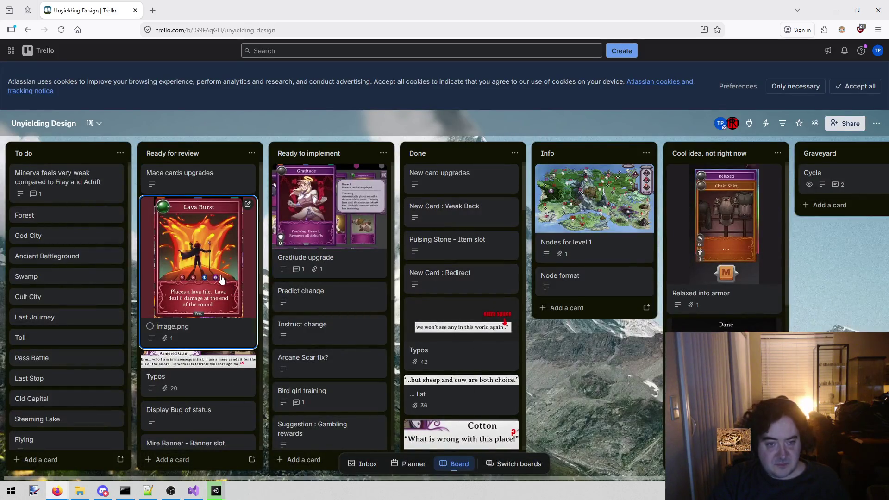
Open the Typos card and show all of its attachments.
scroll(210, 327, "down", 1)
left_click(207, 323)
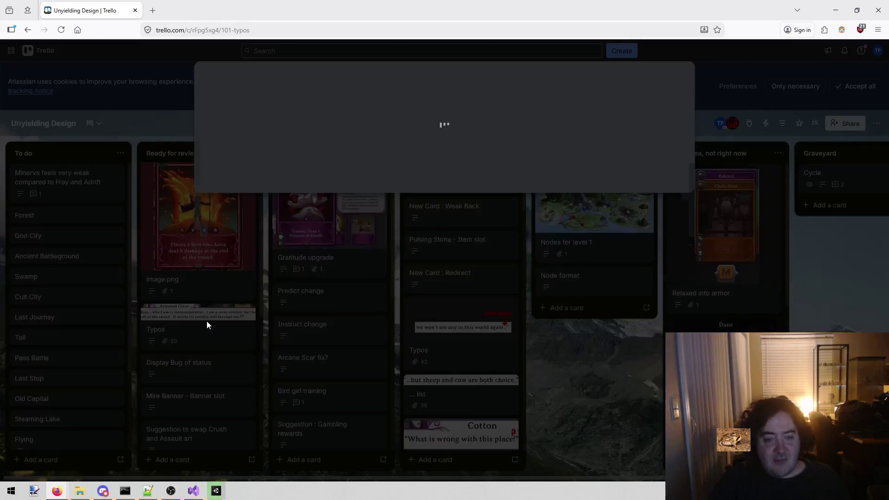
scroll(238, 312, "down", 1)
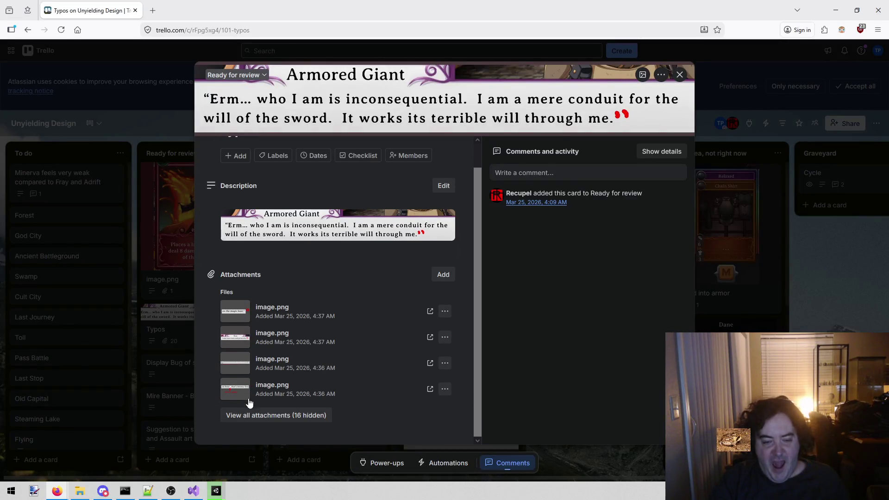
left_click(248, 415)
Preview the Armored Giant typo screenshot, then minimise Firefox to reveal Visual Studio.
scroll(279, 330, "down", 10)
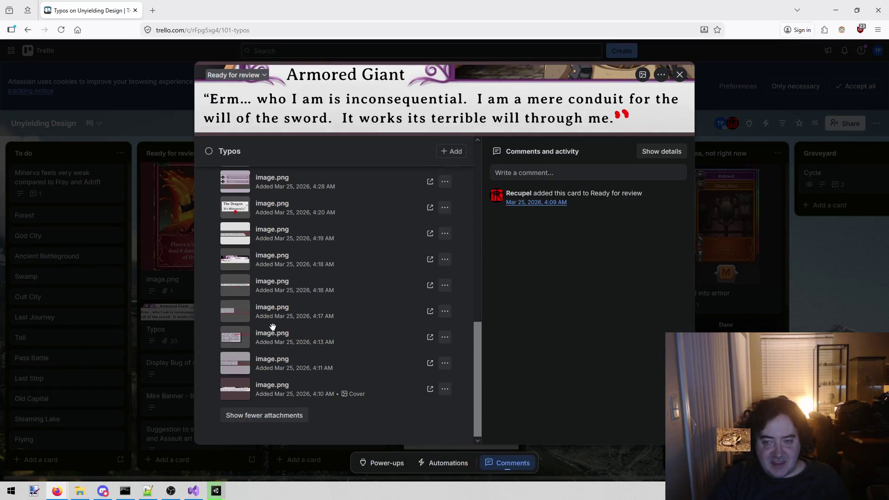
scroll(286, 317, "up", 10)
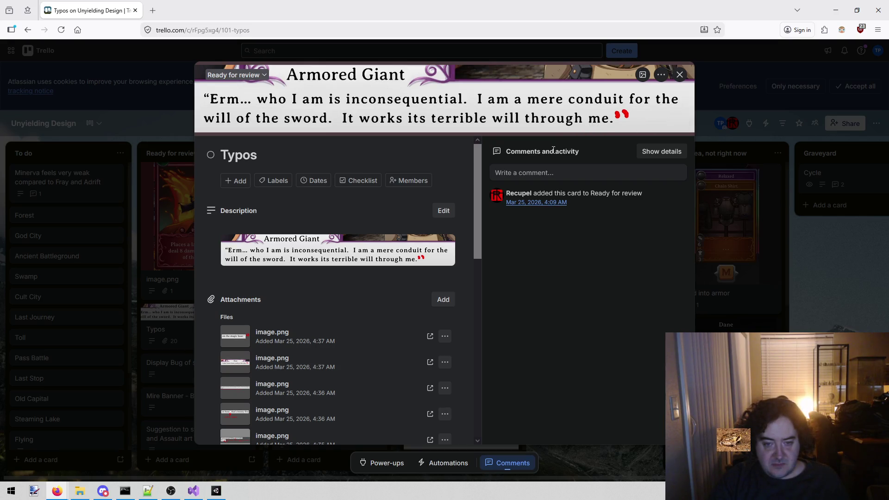
left_click(270, 254)
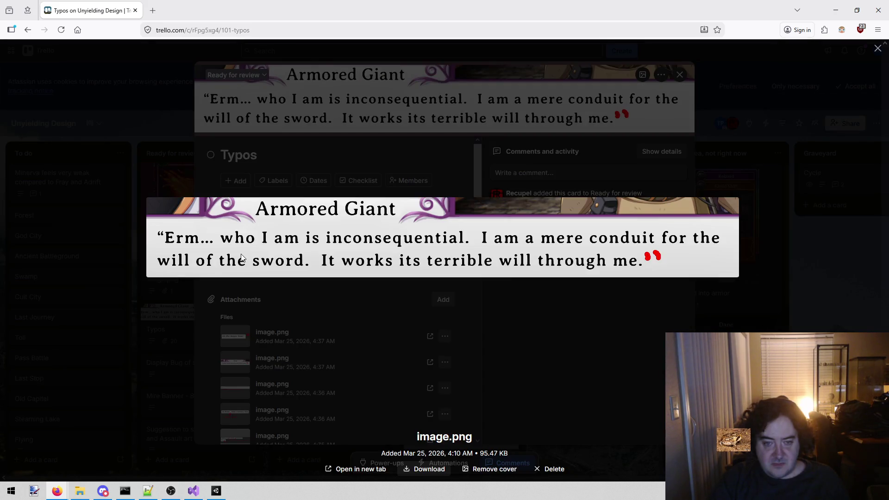
left_click(373, 319)
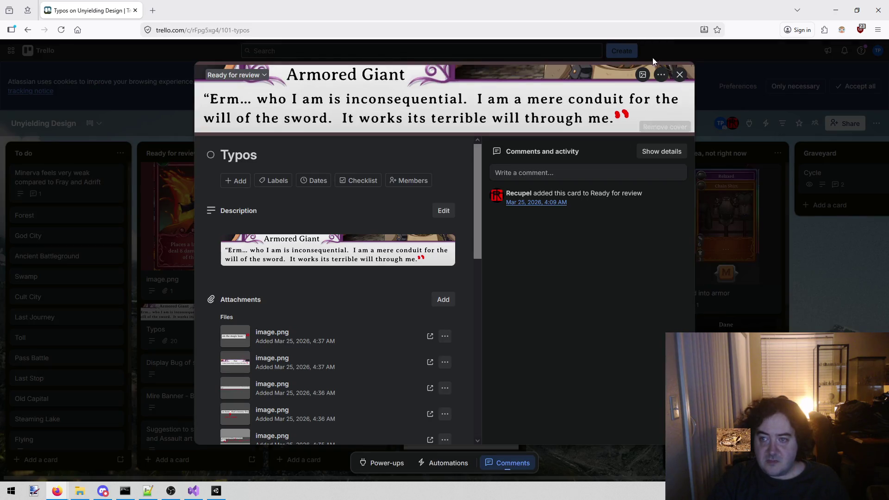
left_click(837, 11)
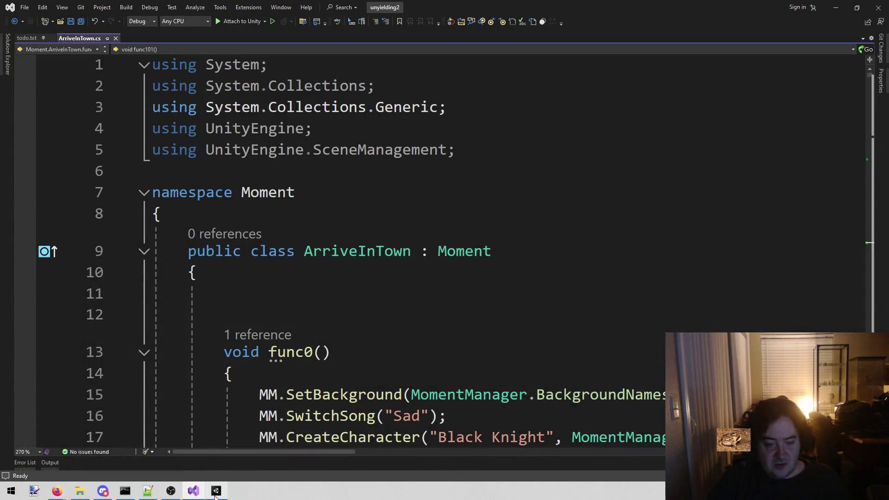
Switch to Unity and load the StoryMode scene from the custom tools menu.
left_click(216, 491)
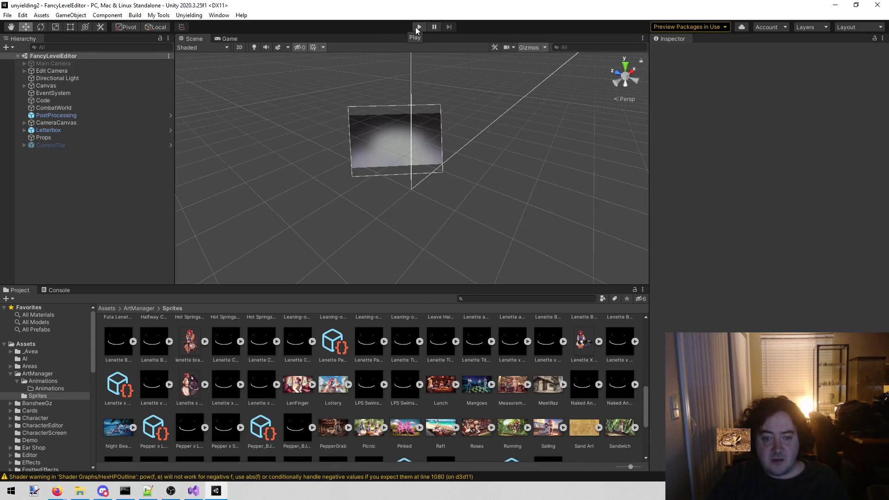
left_click(189, 15)
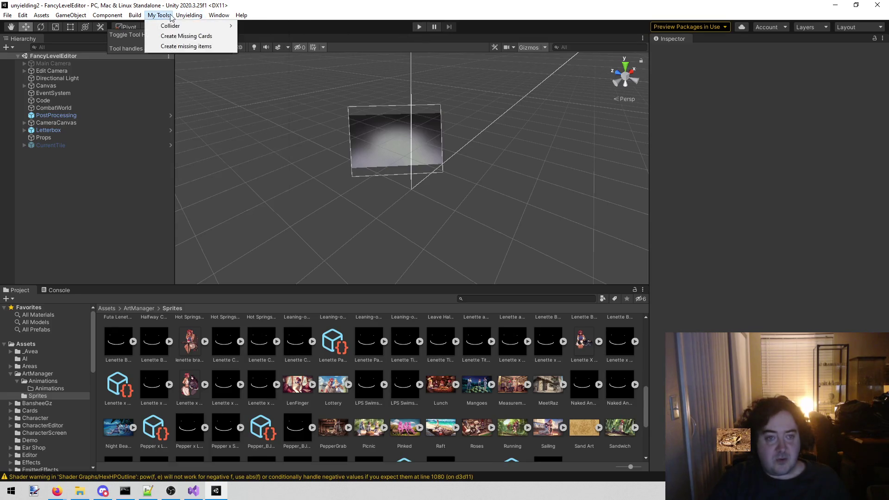
left_click(203, 128)
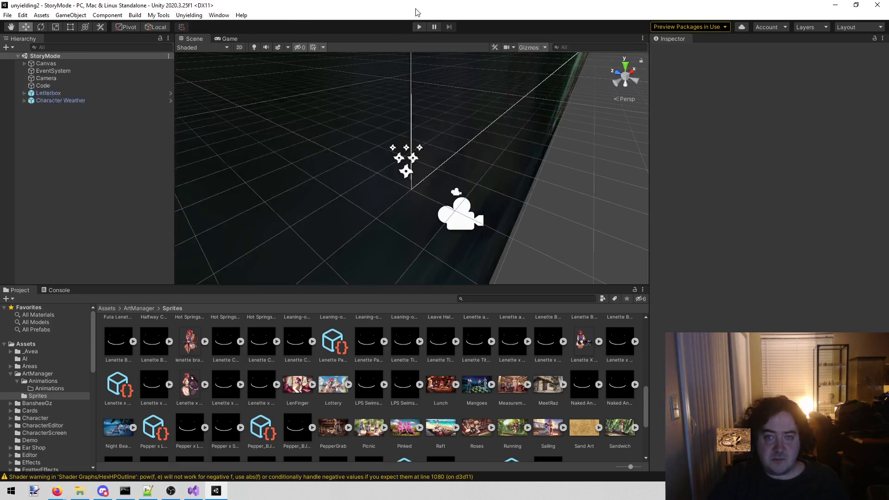
Enter Play mode and use the Code object's Story mode run-to button to reach Book 5.
left_click(423, 28)
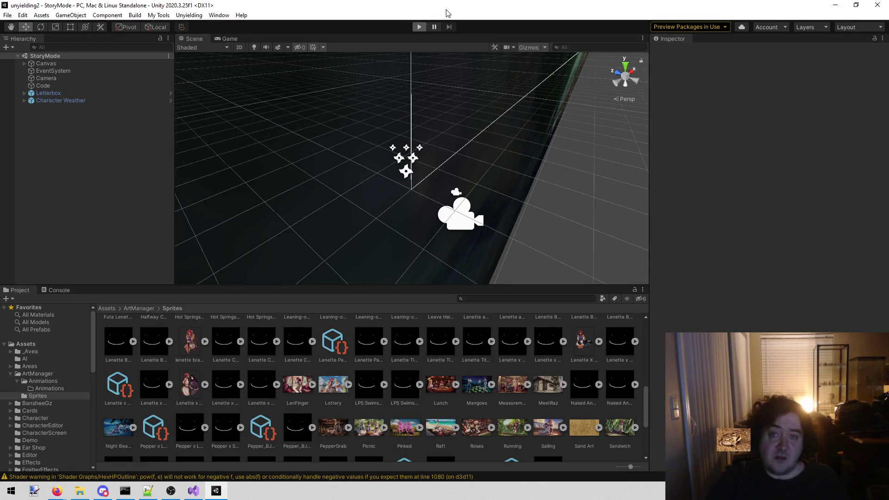
left_click(78, 86)
left_click(716, 167)
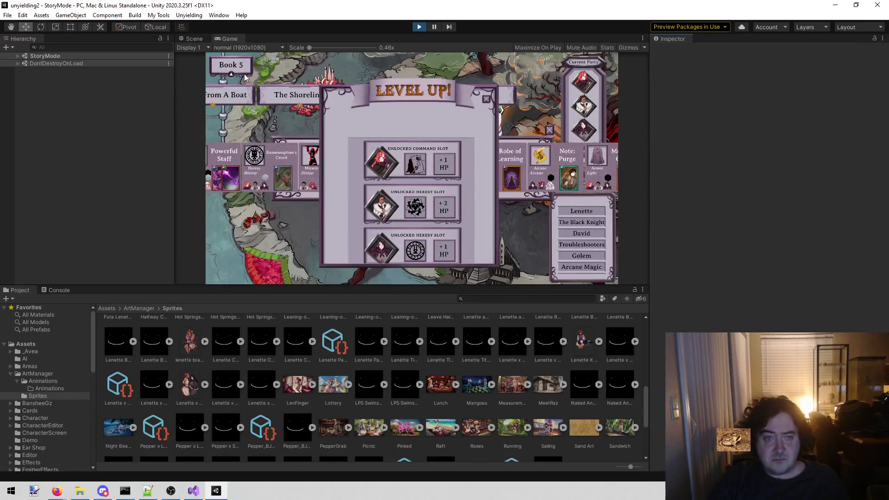
Dismiss the Level Up popup, start Arrive In Town, and advance the opening dialogue.
left_click(488, 97)
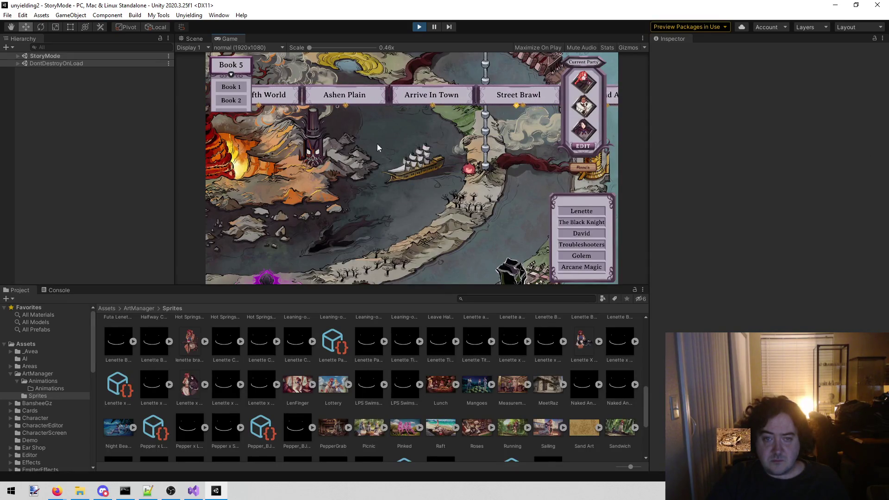
left_click(533, 271)
left_click(376, 173)
left_click(377, 173)
left_click(379, 173)
left_click(378, 171)
left_click(379, 172)
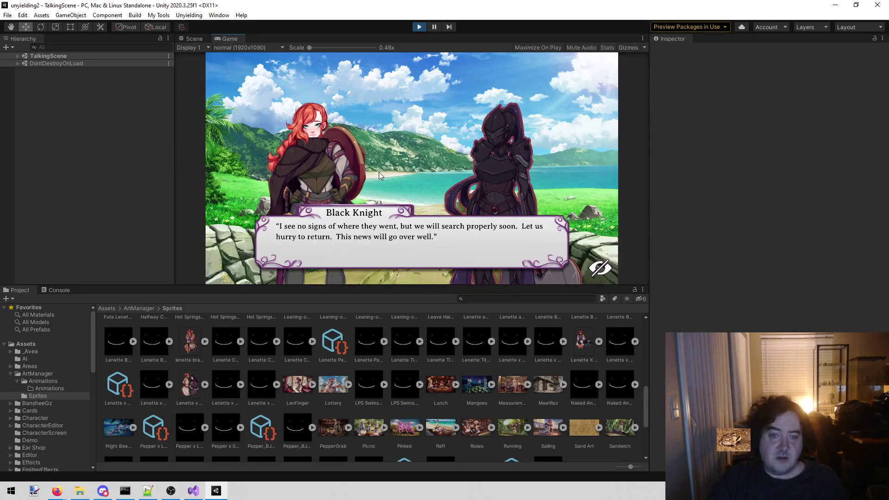
left_click(379, 171)
left_click(380, 176)
left_click(380, 176)
left_click(380, 177)
left_click(380, 176)
left_click(381, 177)
left_click(376, 176)
Click through the dialogue until the party reaches the house doorway.
left_click(373, 177)
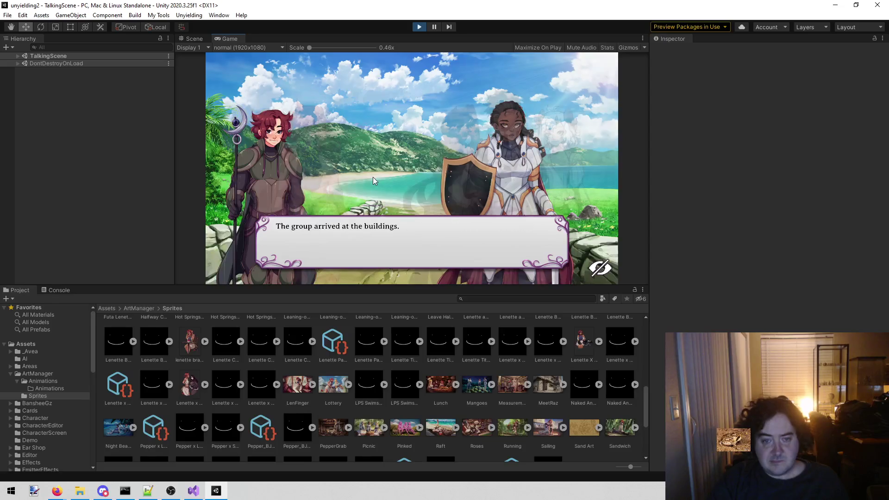
left_click(372, 177)
left_click(371, 177)
left_click(371, 177)
left_click(371, 177)
left_click(371, 176)
left_click(371, 177)
left_click(371, 177)
left_click(372, 177)
left_click(371, 177)
left_click(372, 177)
left_click(372, 177)
left_click(371, 177)
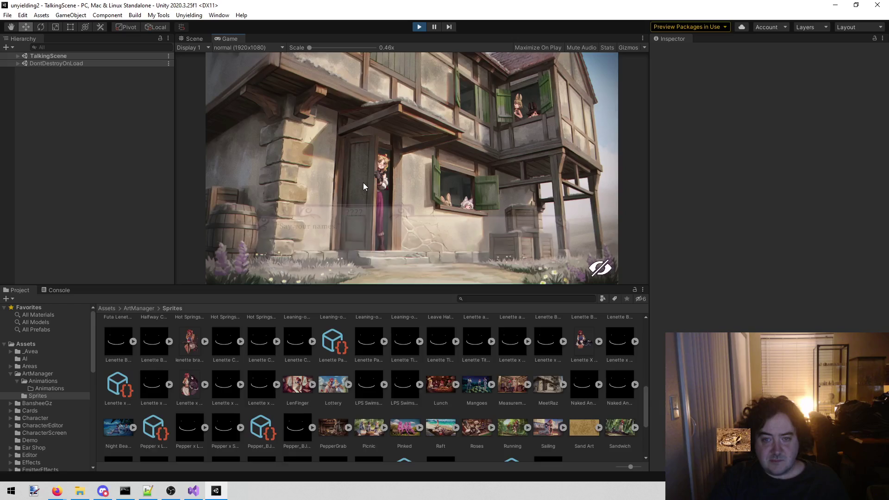
Play the doorway conversation to 'The voice didn't answer for a moment.' and bring up Game tab options.
left_click(364, 183)
left_click(364, 183)
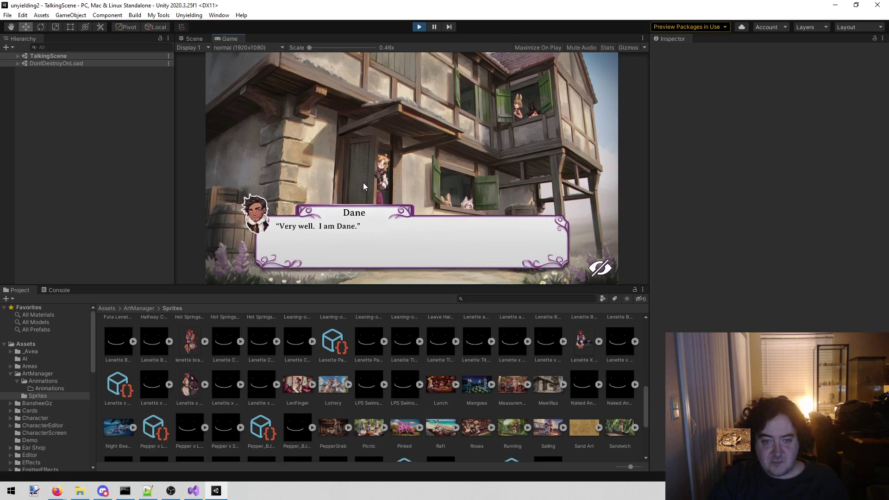
left_click(363, 183)
left_click(364, 184)
left_click(363, 184)
left_click(364, 183)
left_click(364, 184)
left_click(364, 183)
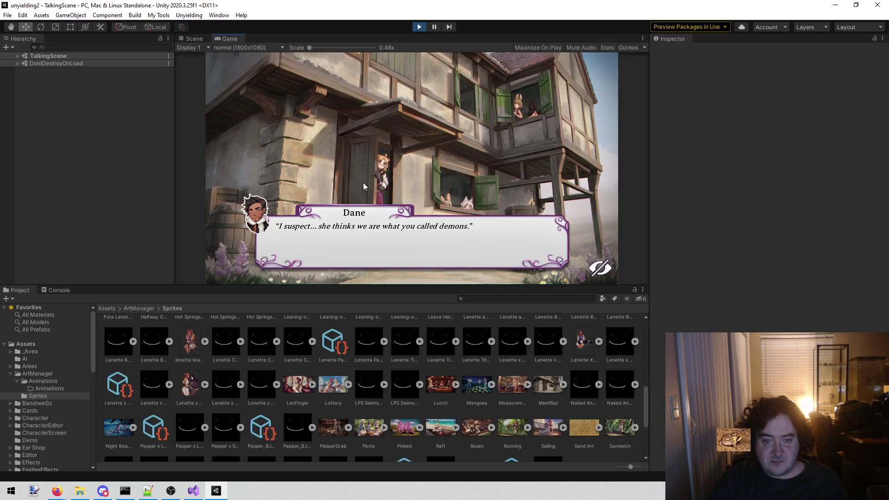
right_click(229, 38)
Maximize the Game view and continue the Arrive In Town dialogue.
left_click(241, 66)
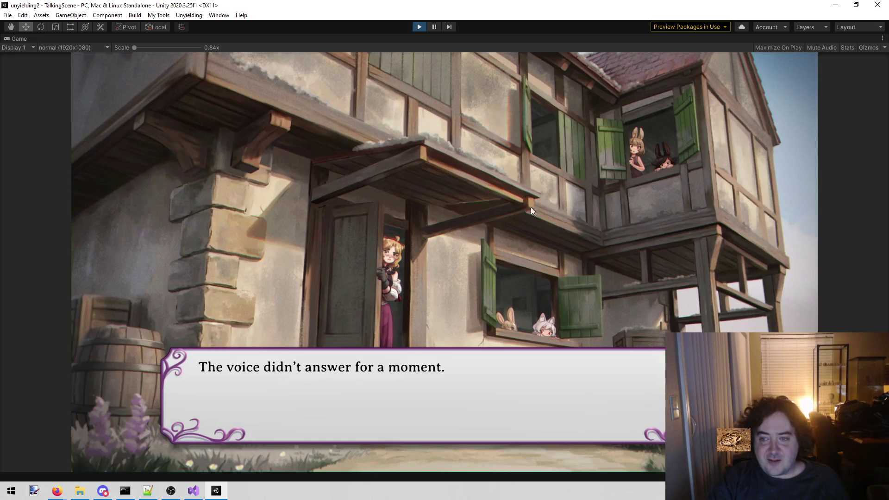
left_click(452, 246)
left_click(417, 260)
left_click(417, 260)
left_click(417, 260)
left_click(417, 261)
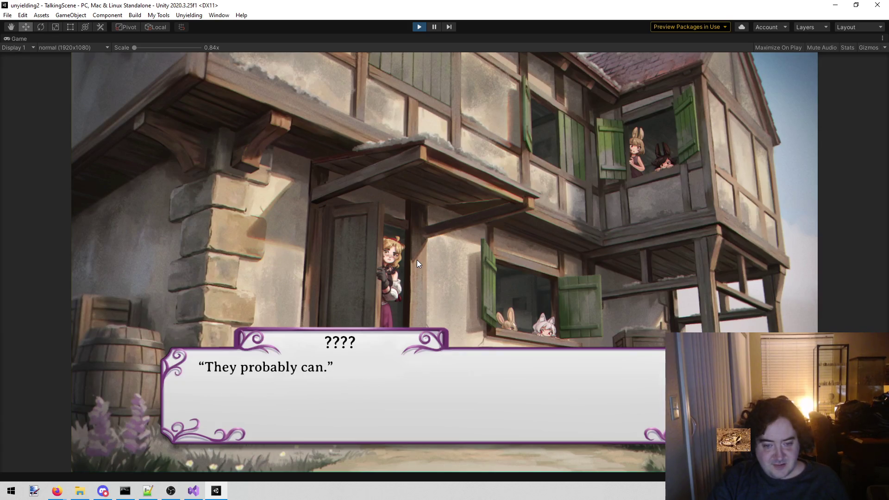
left_click(417, 260)
left_click(417, 264)
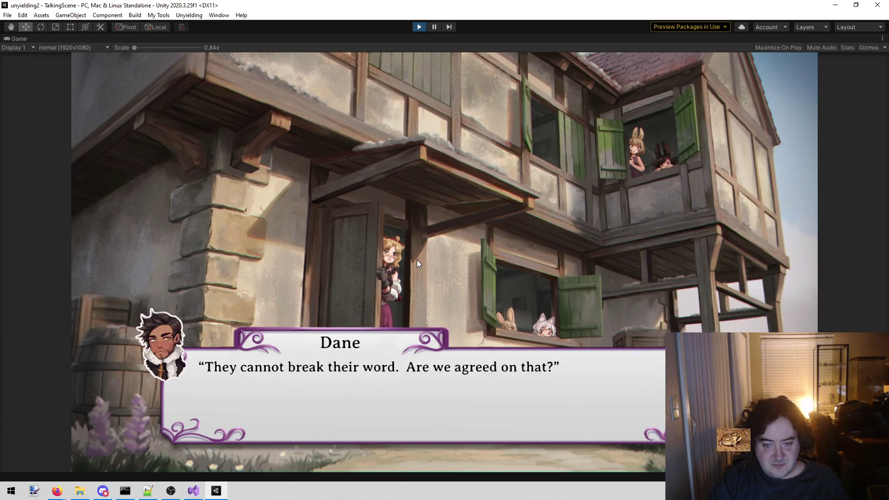
left_click(418, 263)
left_click(418, 263)
left_click(418, 263)
Advance the dialogue to Sara's tavern line, then exit Play mode.
left_click(414, 266)
left_click(409, 267)
left_click(409, 267)
left_click(409, 267)
left_click(409, 267)
left_click(409, 268)
left_click(409, 268)
left_click(409, 268)
left_click(409, 267)
left_click(409, 267)
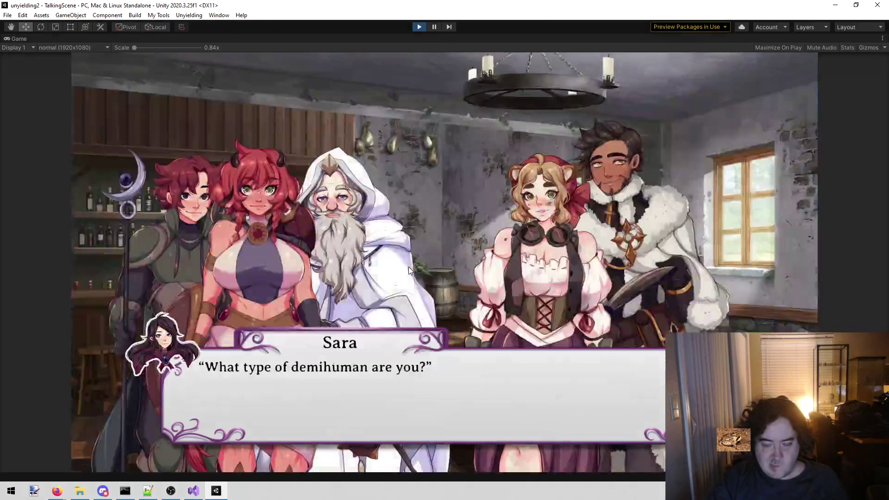
left_click(418, 28)
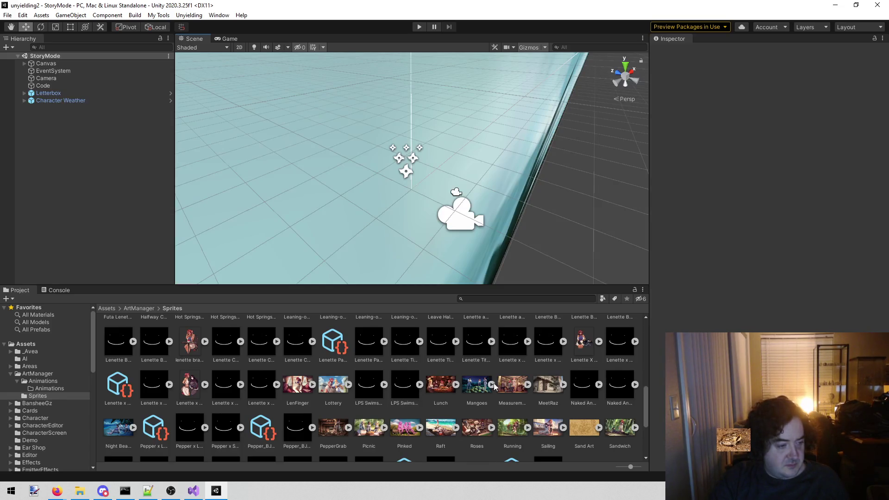
key("alt+Tab")
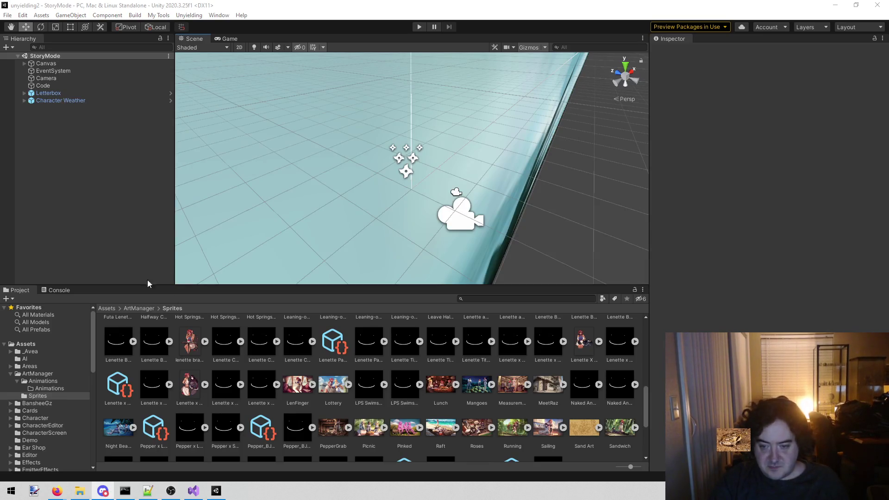
left_click(554, 383)
right_click(554, 382)
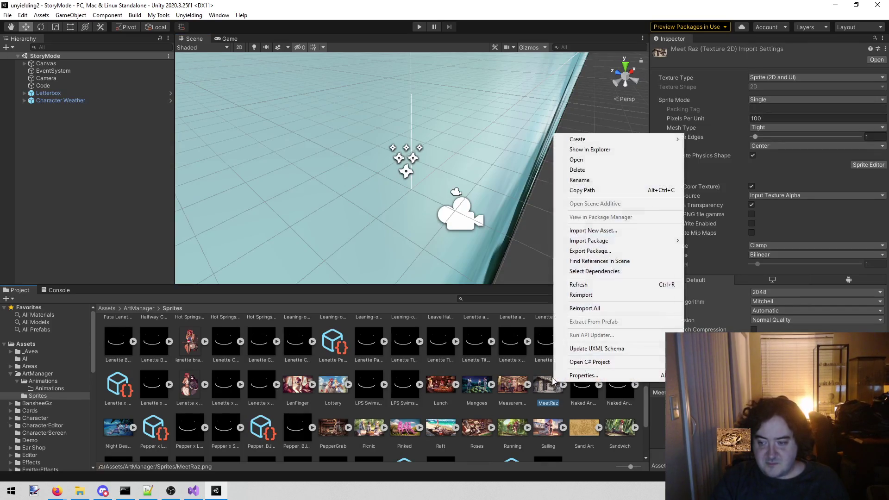
left_click(589, 150)
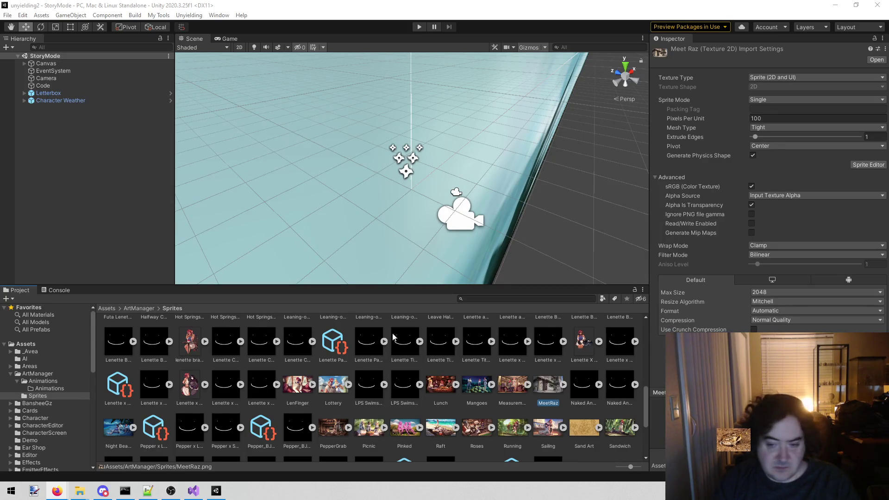
right_click(548, 386)
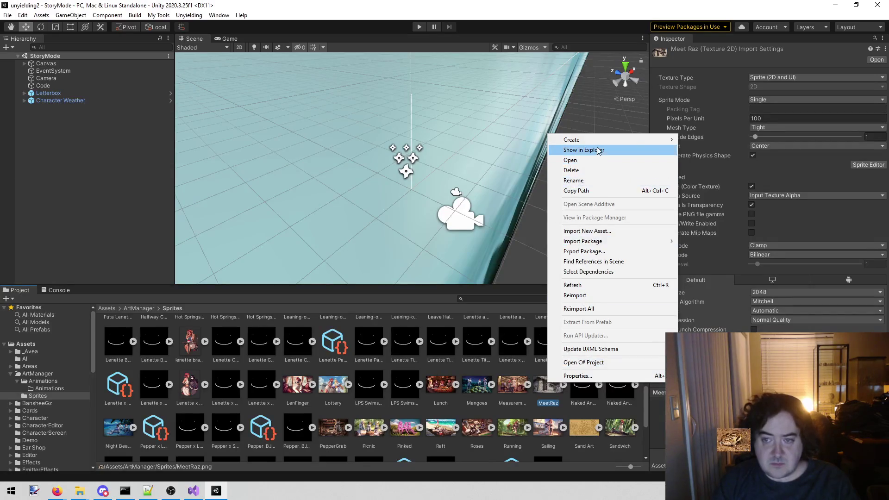
left_click(583, 150)
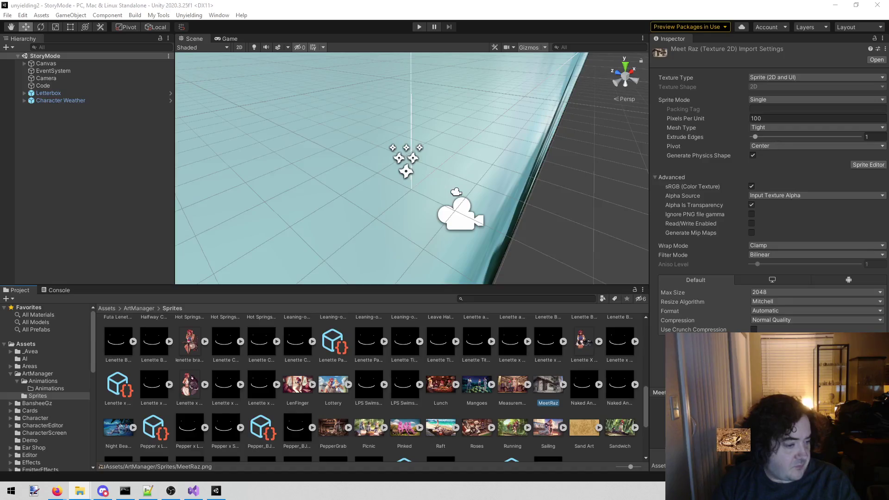
key("alt+Tab")
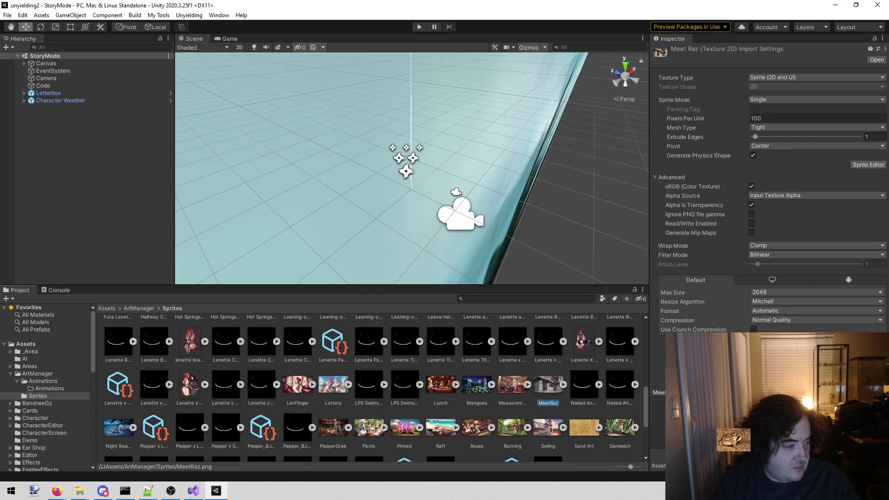
key("alt+Tab")
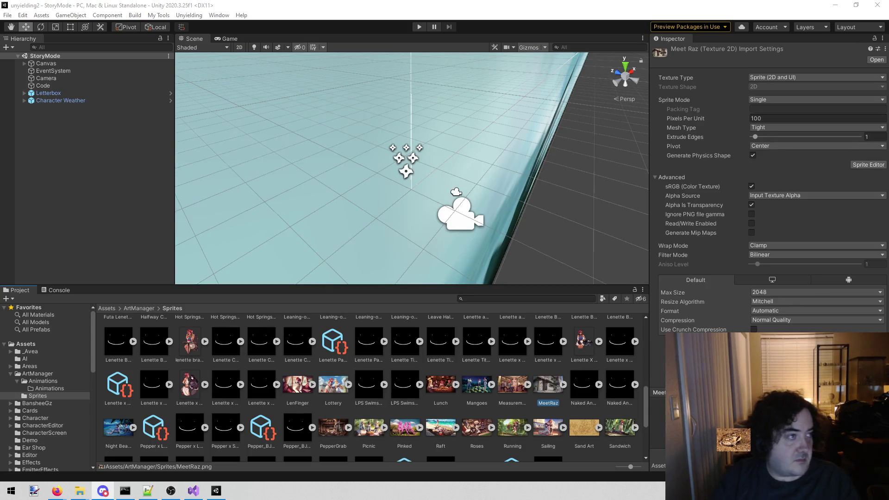
key("alt+Tab")
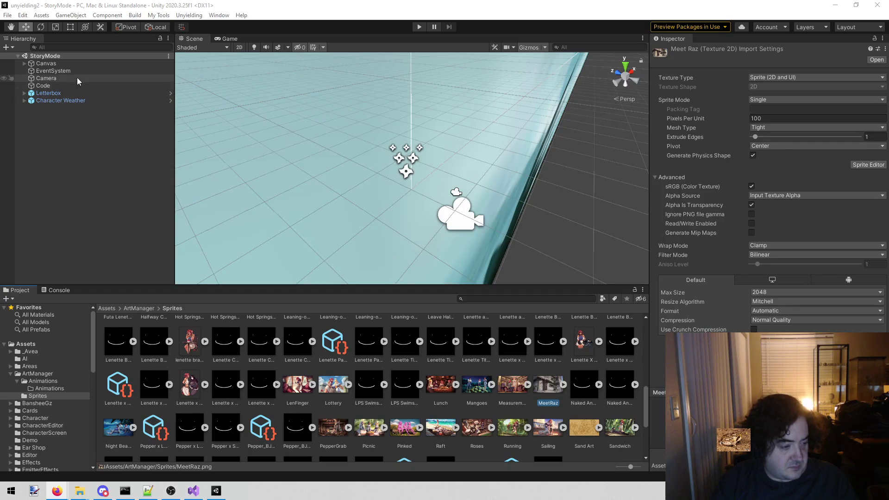
left_click(81, 182)
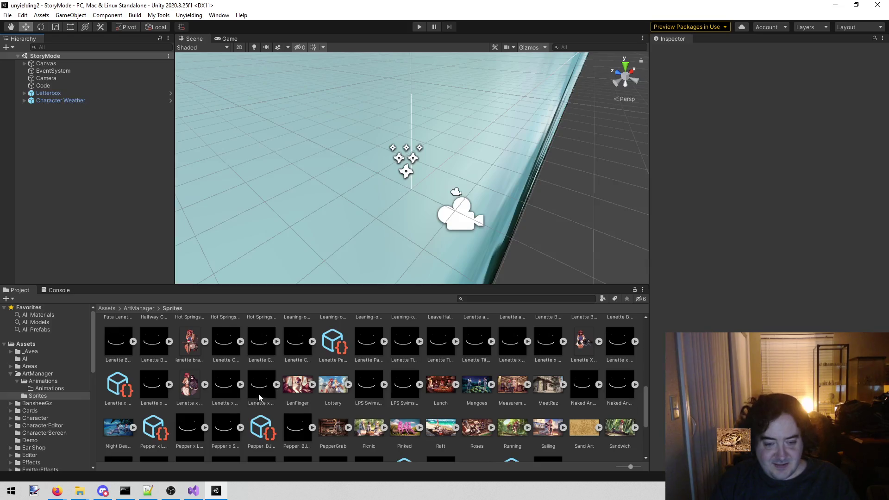
scroll(258, 395, "down", 4)
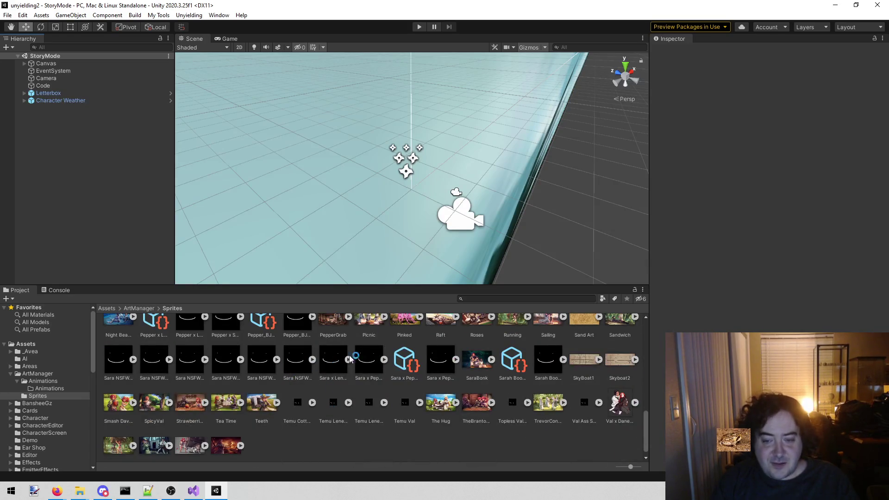
scroll(318, 463, "up", 1)
scroll(315, 445, "down", 1)
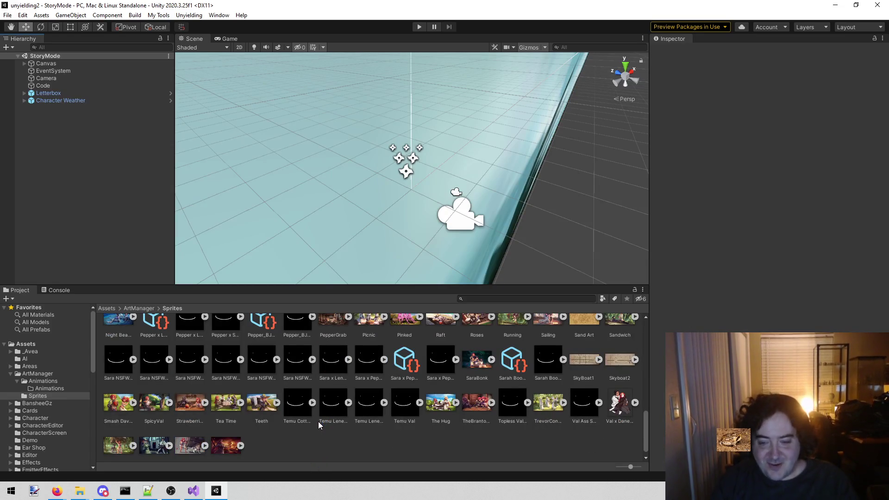
scroll(319, 421, "up", 2)
scroll(321, 422, "up", 1)
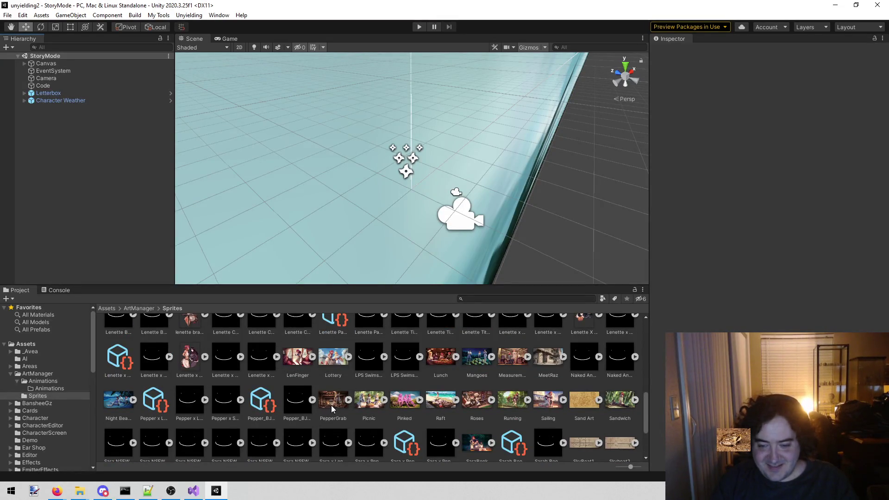
scroll(331, 405, "up", 1)
left_click(545, 388)
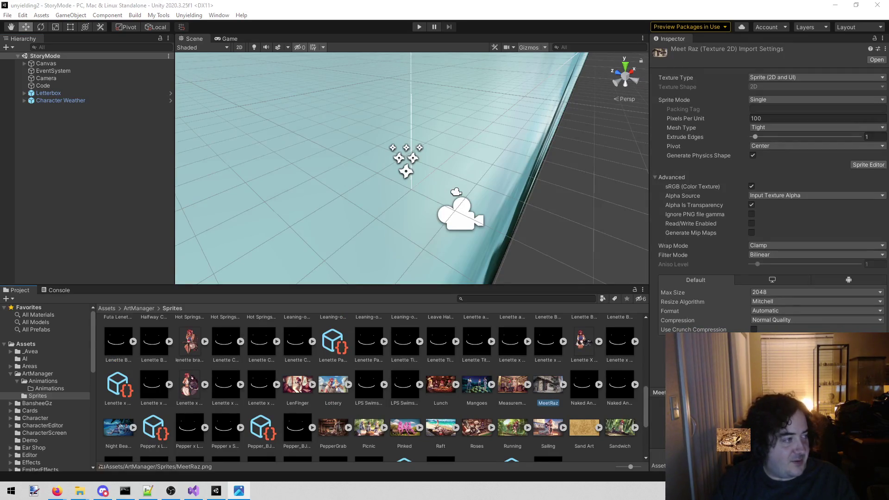
key("Return")
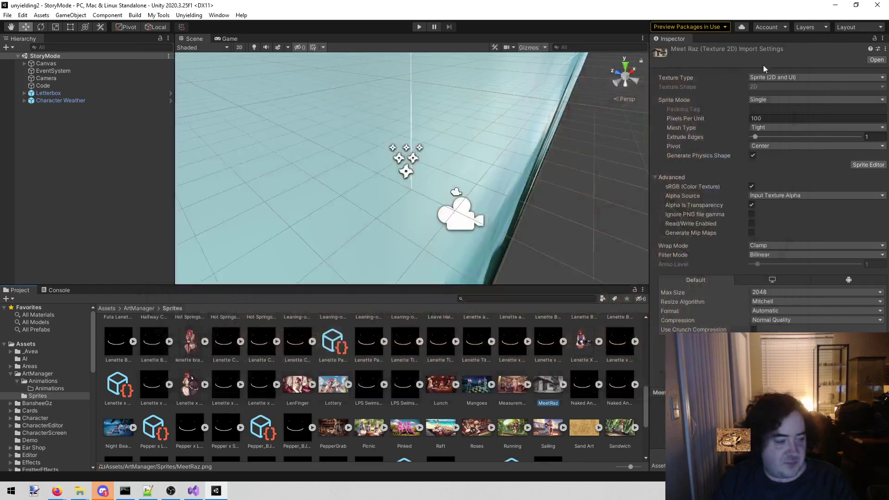
left_click(790, 58)
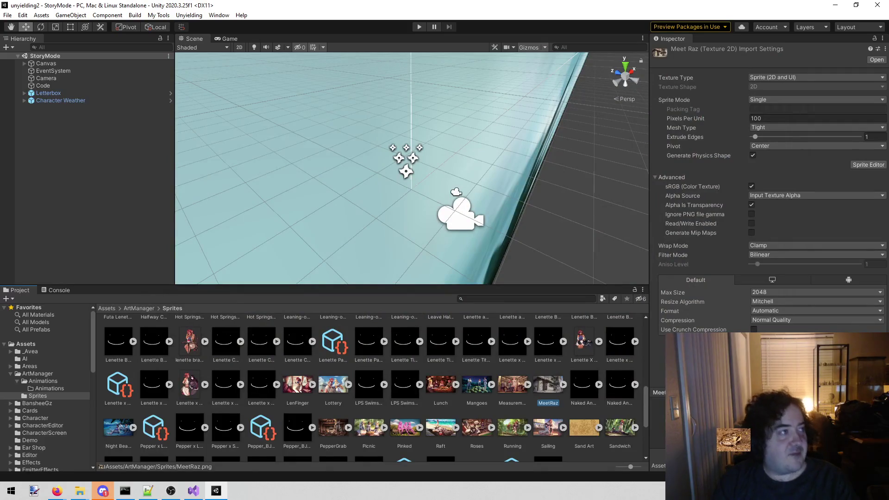
In Visual Studio, close the ArriveInTown.cs tab so todo.txt is showing.
left_click(223, 498)
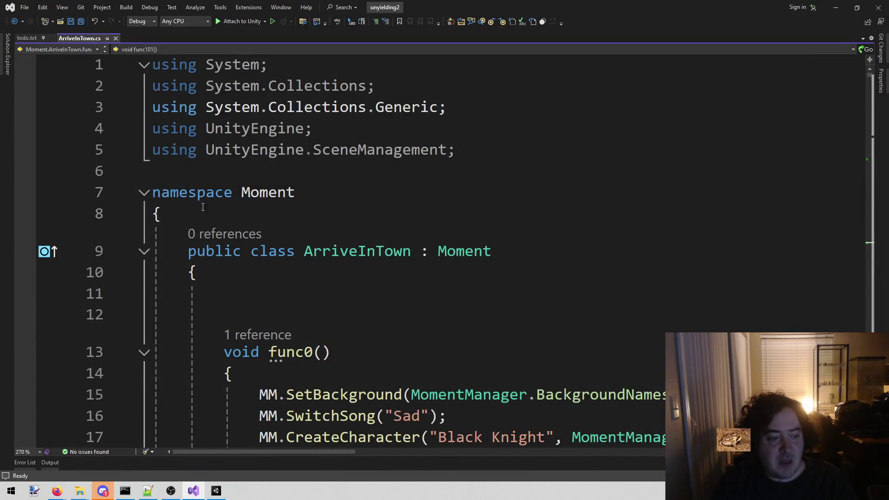
mouse_move(135, 171)
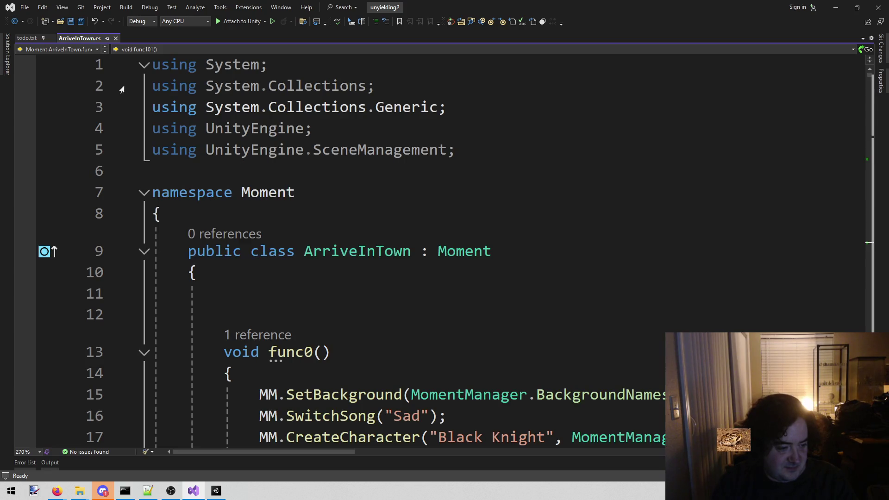
middle_click(76, 35)
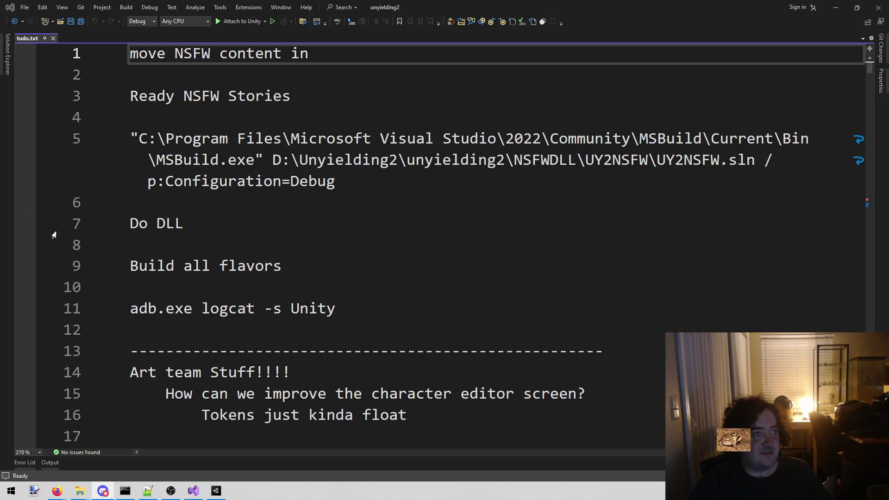
Scroll through todo.txt to the trailer and bingo notes, briefly switching to Unity and back.
left_click(506, 355)
left_click(437, 318)
scroll(437, 322, "down", 20)
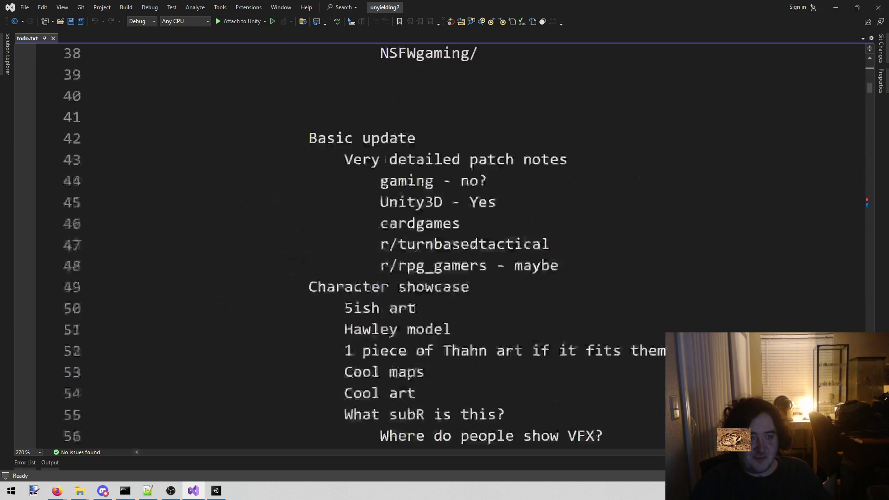
scroll(402, 288, "down", 20)
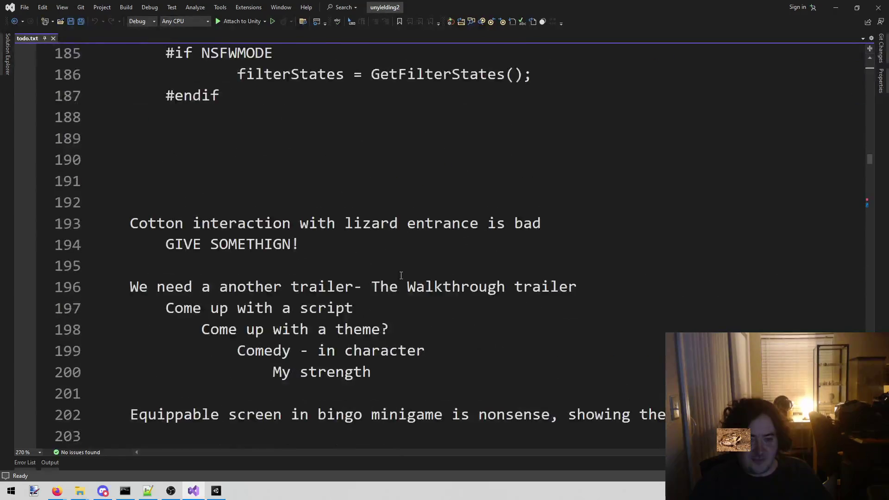
scroll(400, 275, "up", 2)
scroll(401, 274, "down", 3)
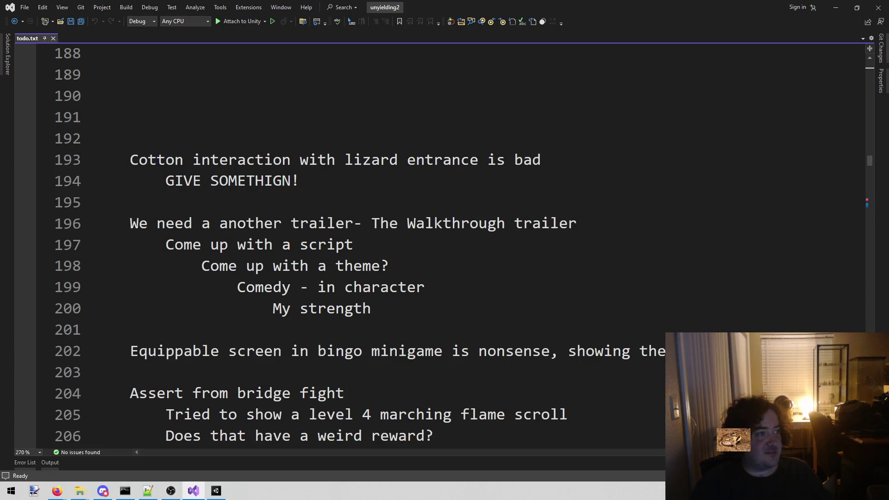
left_click(216, 491)
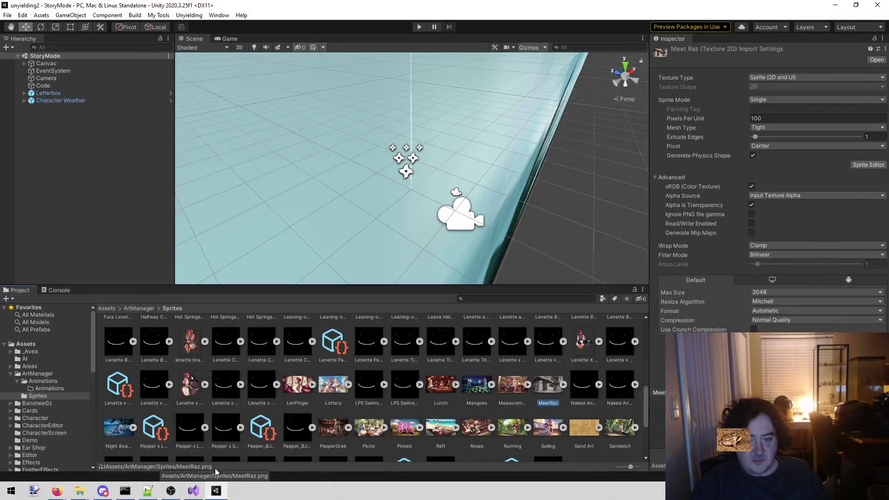
left_click(194, 491)
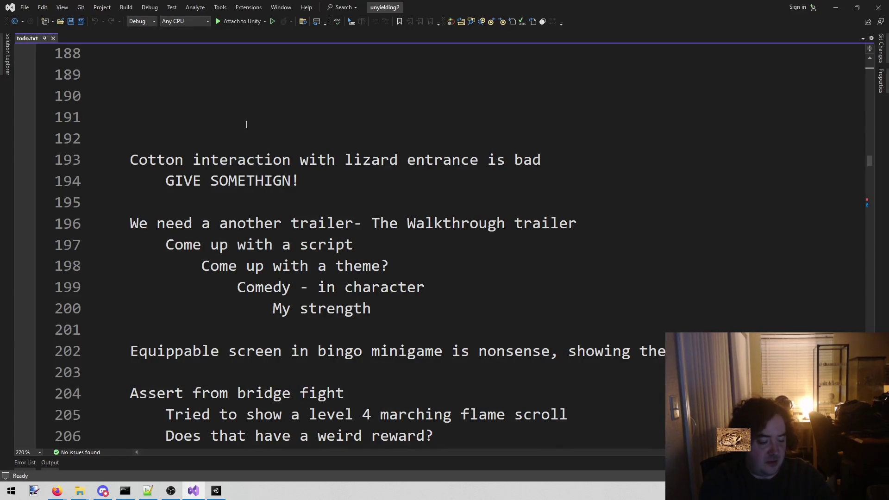
Open Book5.cs via quick file search and select lines 14–15 up to ArriveInTown to check chapter order.
key("alt+shift+o")
type("book5")
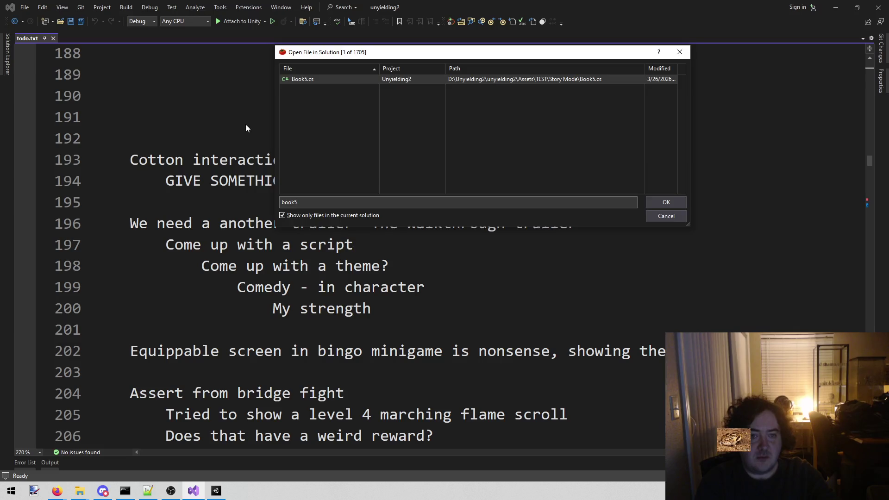
key("Return")
scroll(498, 310, "down", 1)
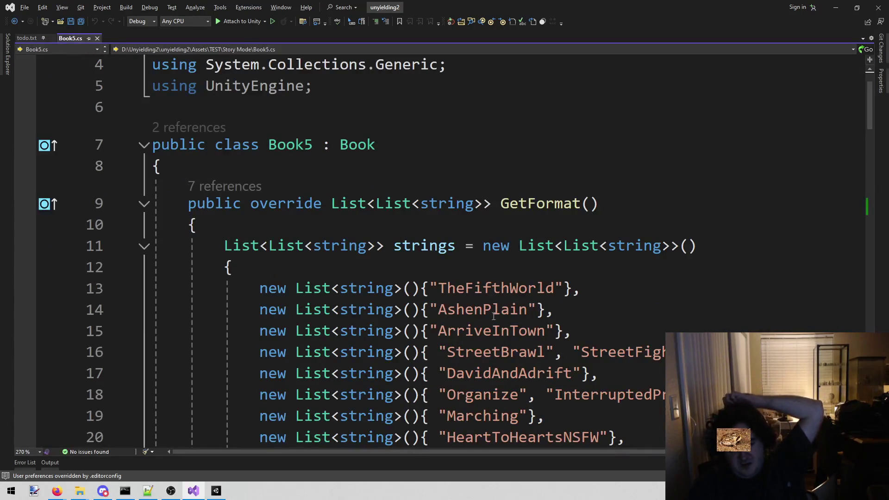
mouse_move(430, 331)
left_mouse_down()
mouse_move(589, 309)
mouse_move(596, 323)
left_mouse_up()
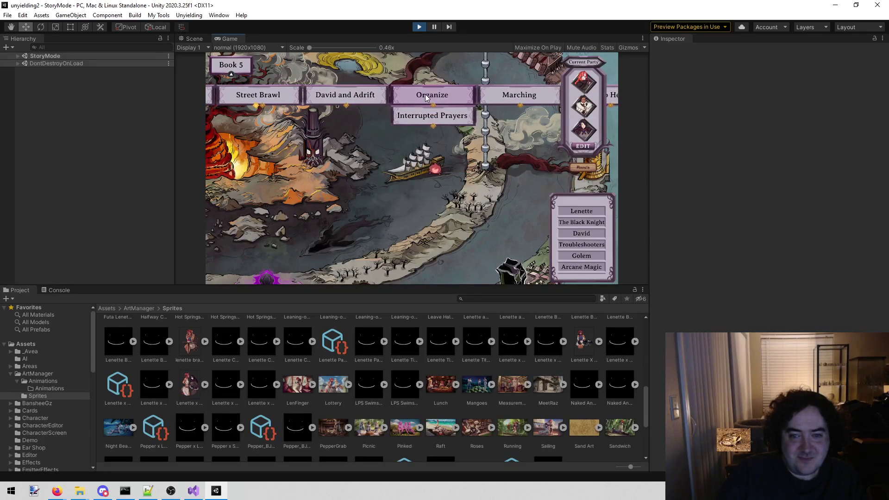
Start the Organize chapter and read the opening tavern lines up to Kid1's coat question.
left_click(419, 98)
left_click(531, 276)
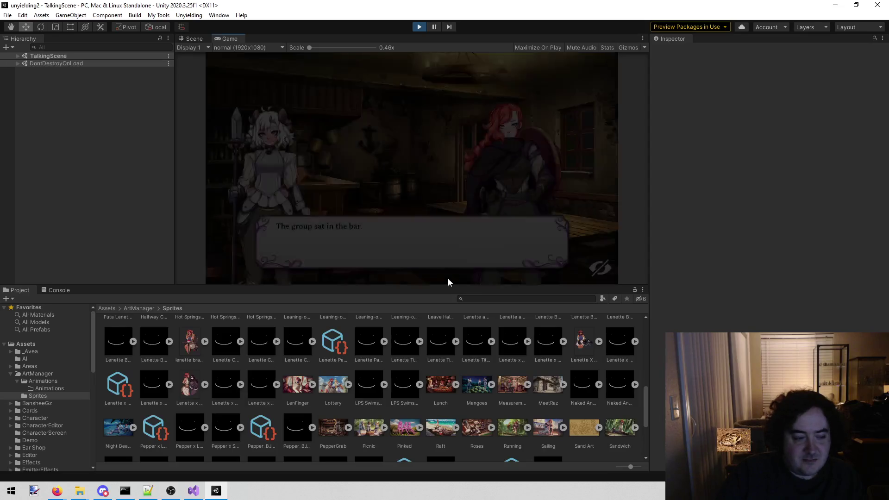
left_click(439, 170)
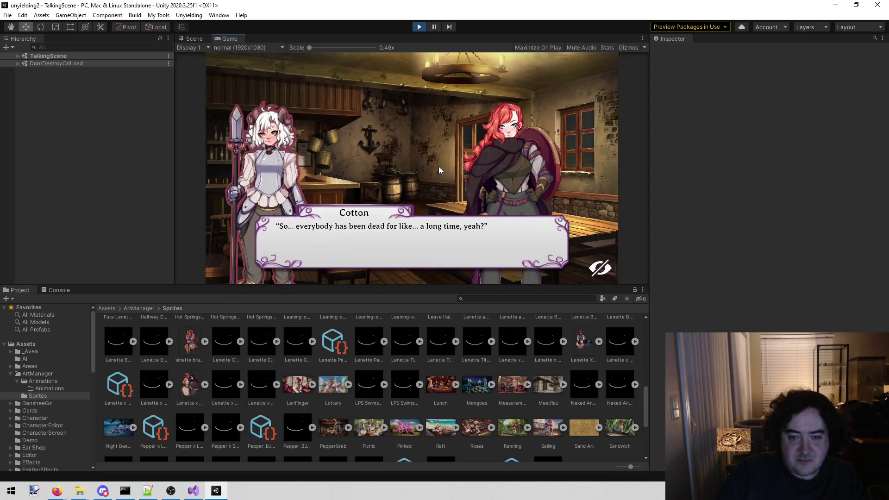
left_click(440, 170)
left_click(439, 170)
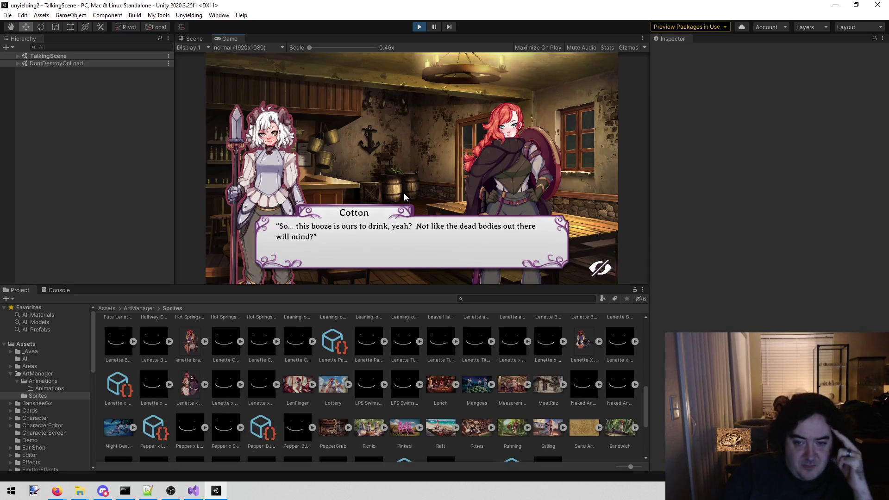
left_click(404, 193)
left_click(404, 193)
left_click(393, 200)
left_click(381, 206)
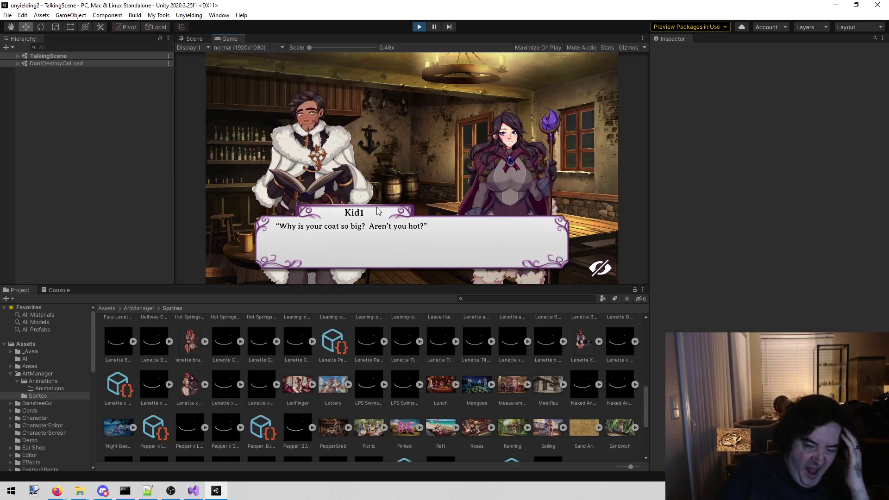
scroll(376, 207, "up", 1)
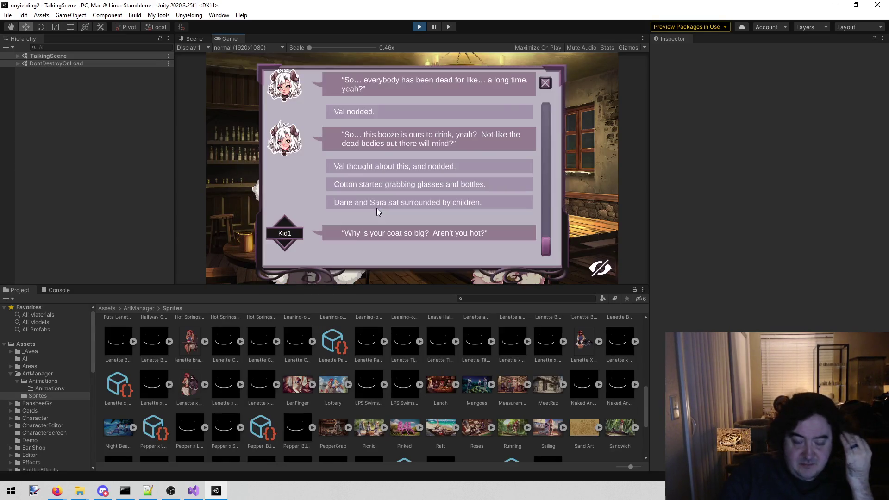
left_click(545, 84)
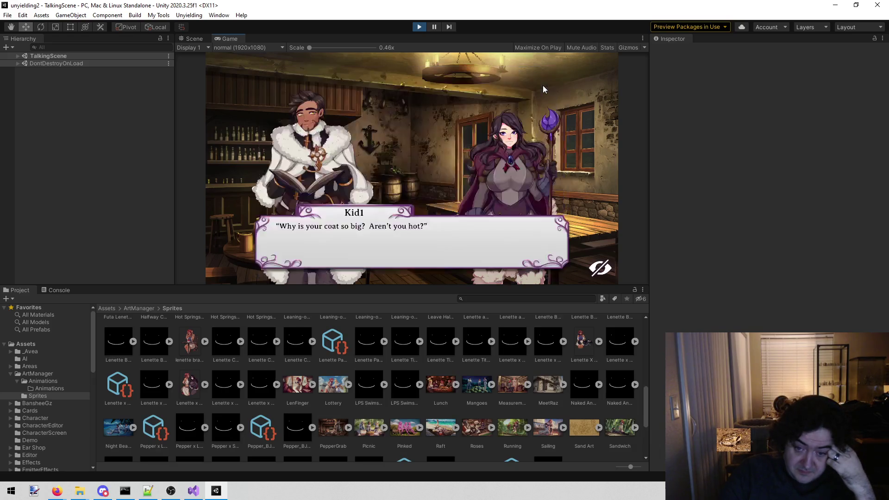
Read Dane and Sara's snow conversation with the kids through the snowball-throwing line.
left_click(505, 99)
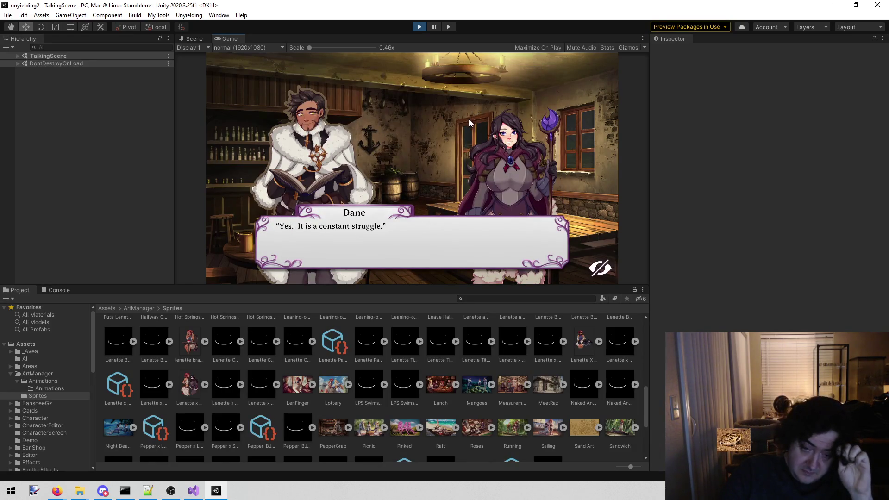
left_click(469, 120)
left_click(459, 126)
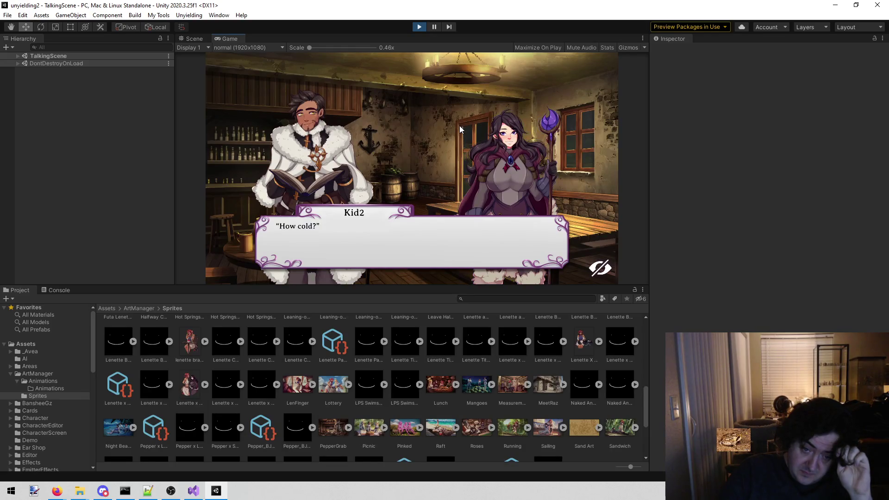
left_click(460, 126)
left_click(460, 130)
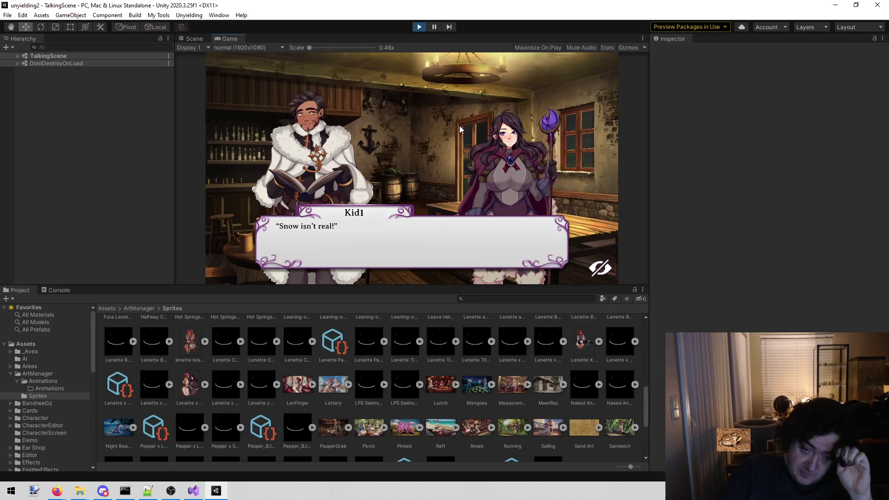
left_click(460, 129)
left_click(460, 127)
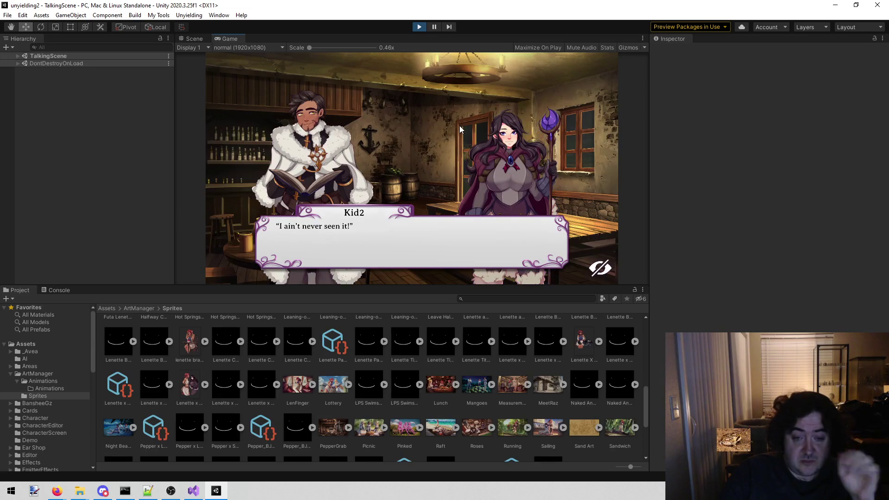
left_click(460, 127)
left_click(459, 126)
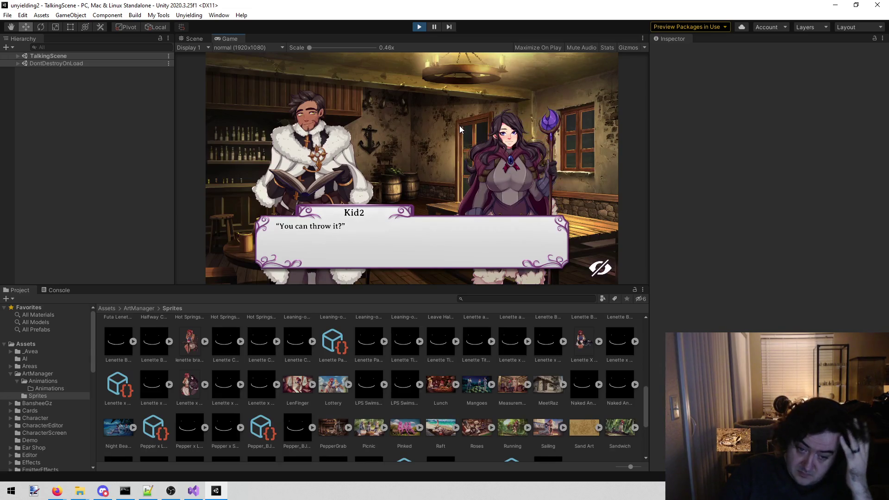
left_click(460, 126)
left_click(451, 136)
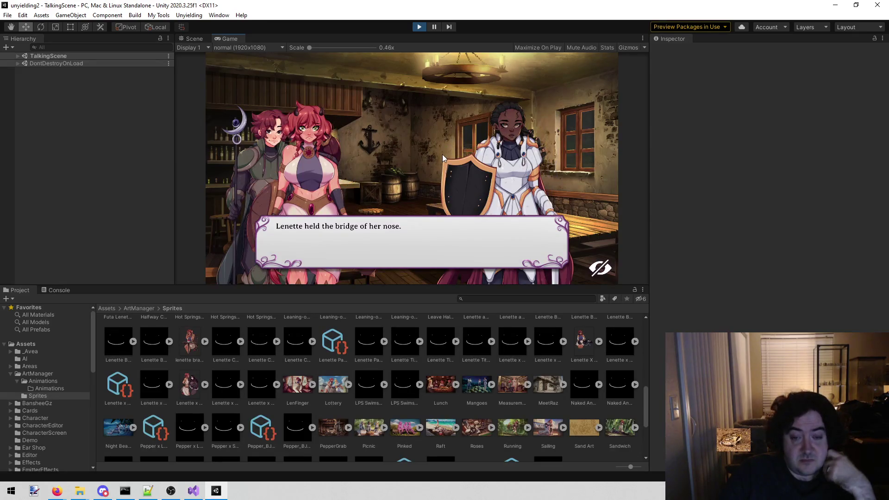
Read Lenette, David and Rose's exchange from 'Ten kids?!' to 'David and Rose laughed.'.
left_click(440, 163)
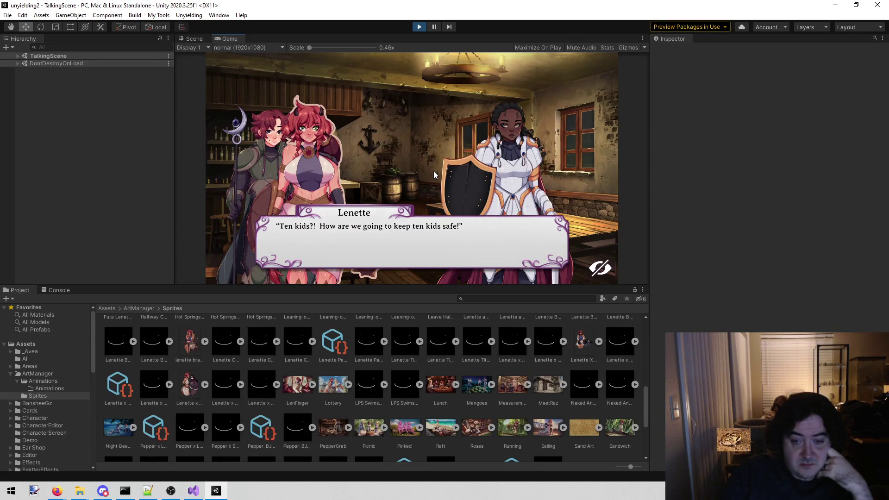
left_click(434, 172)
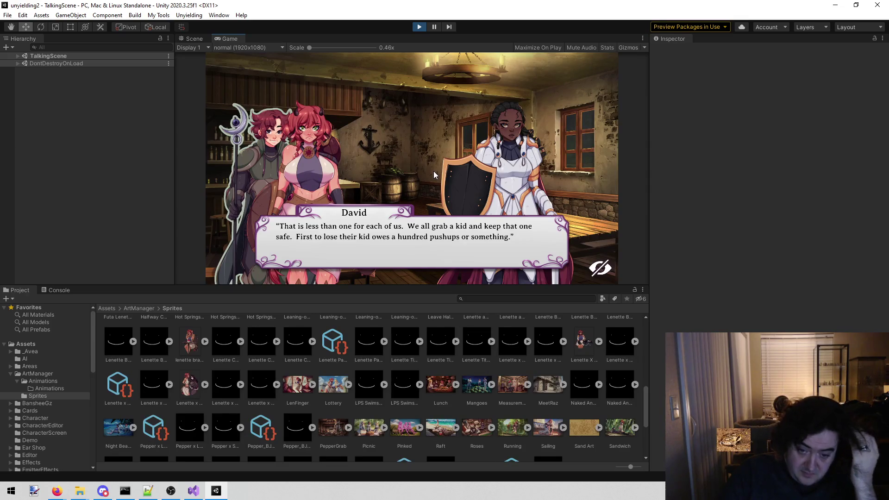
left_click(434, 172)
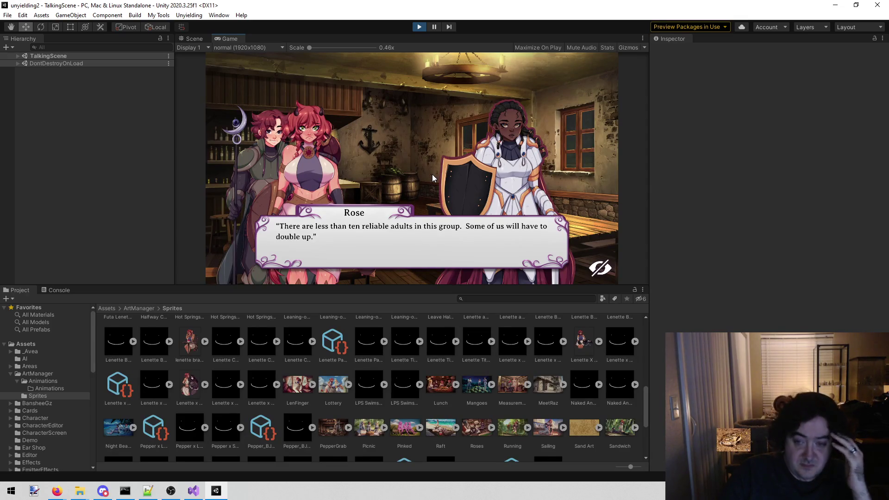
left_click(434, 178)
left_click(433, 175)
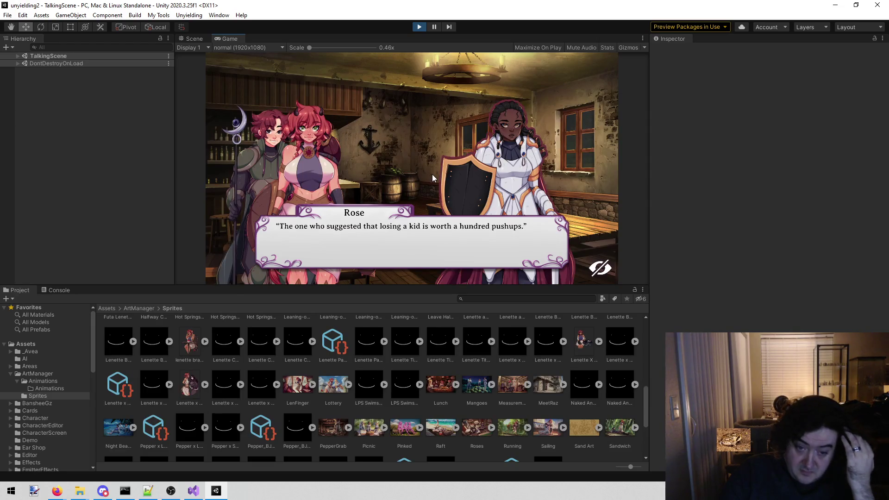
left_click(430, 176)
scroll(428, 179, "up", 1)
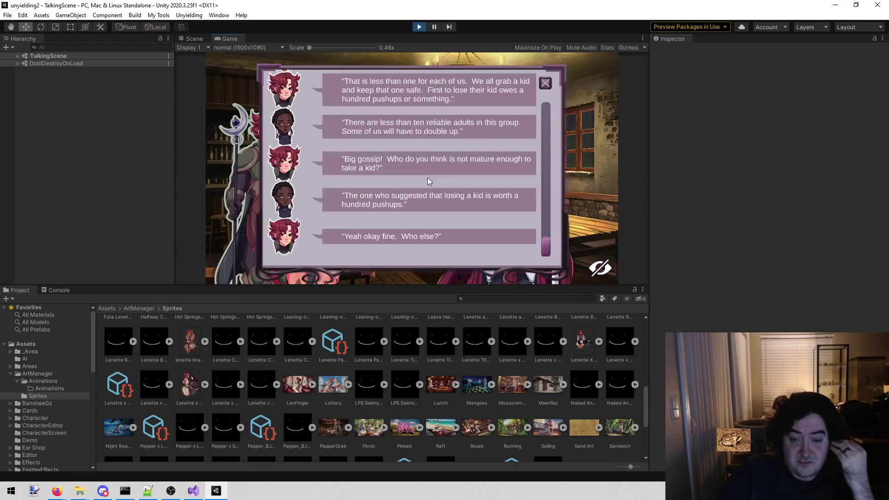
left_click(545, 83)
left_click(510, 85)
left_click(504, 91)
left_click(504, 90)
left_click(486, 109)
left_click(481, 115)
left_click(475, 123)
Read Anne, Razz and Pepper's scene about Anne's magic, past 'Some time later'.
left_click(472, 134)
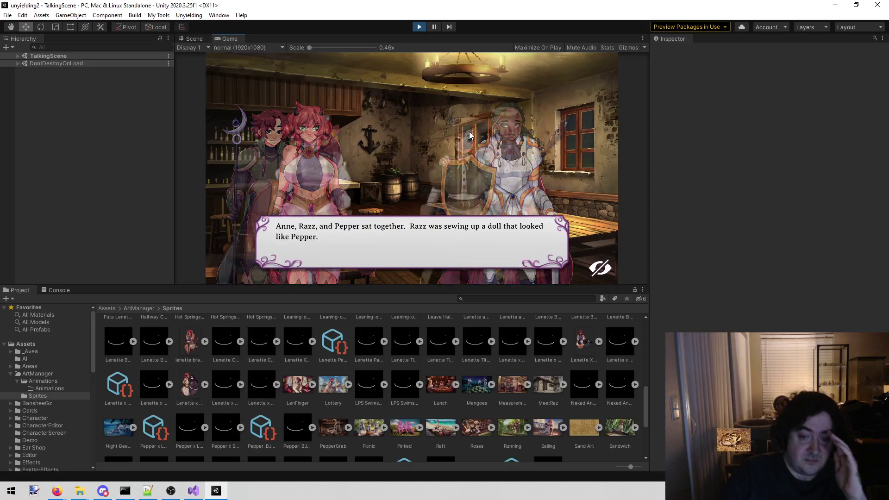
left_click(471, 135)
left_click(471, 136)
left_click(472, 136)
left_click(472, 138)
left_click(473, 137)
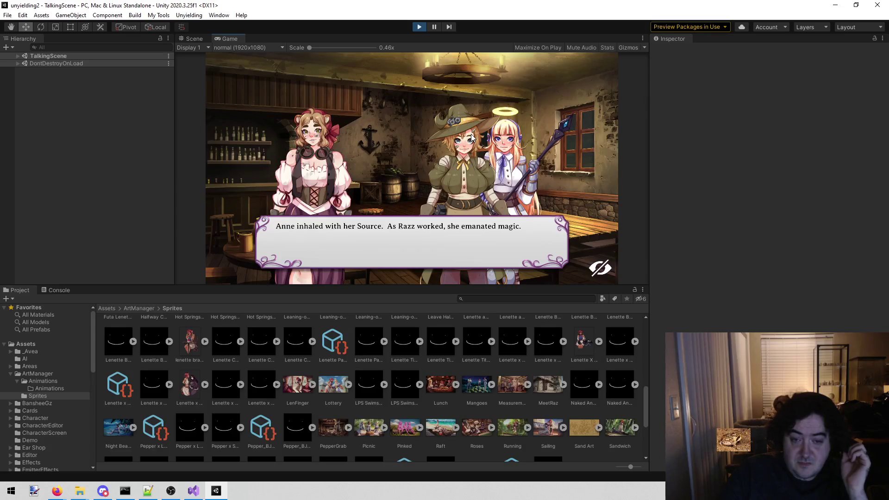
left_click(472, 137)
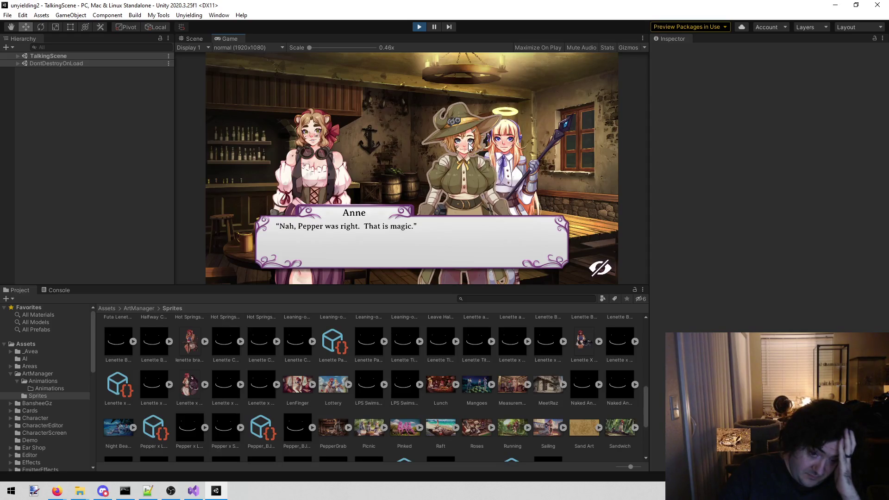
left_click(469, 147)
left_click(470, 146)
left_click(469, 146)
left_click(469, 147)
left_click(469, 147)
Read the closing lines about sailing and boats until the Book 5 story map returns.
left_click(470, 146)
left_click(469, 147)
left_click(469, 146)
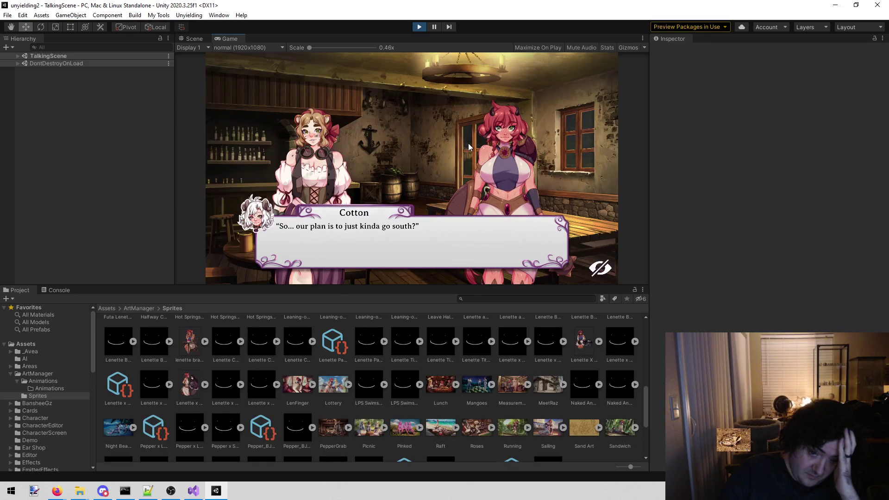
left_click(469, 147)
left_click(469, 146)
left_click(468, 146)
left_click(469, 146)
left_click(469, 147)
left_click(469, 146)
left_click(469, 144)
left_click(469, 145)
left_click(469, 144)
left_click(469, 145)
left_click(469, 145)
left_click(468, 145)
left_click(468, 145)
left_click(469, 146)
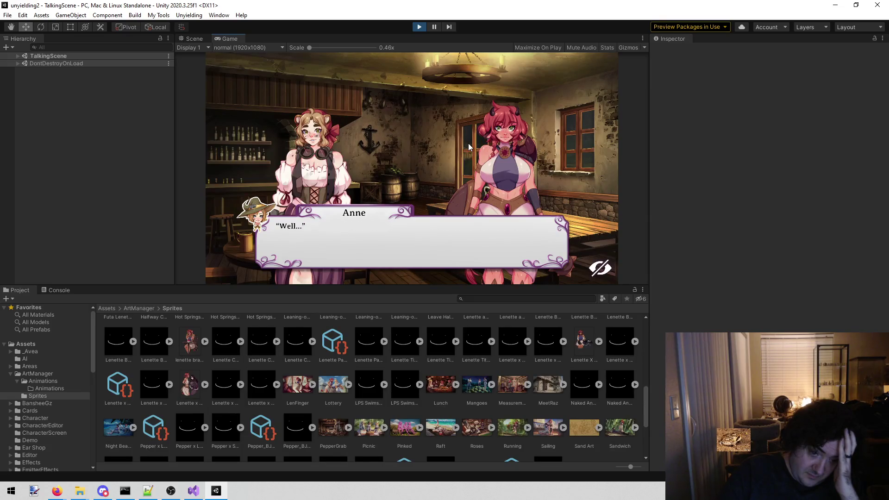
left_click(469, 146)
left_click(469, 146)
left_click(469, 146)
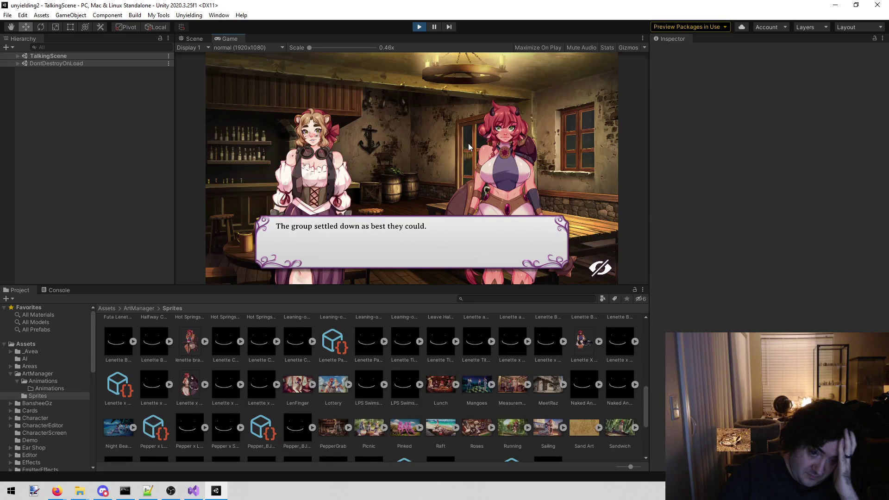
left_click(469, 147)
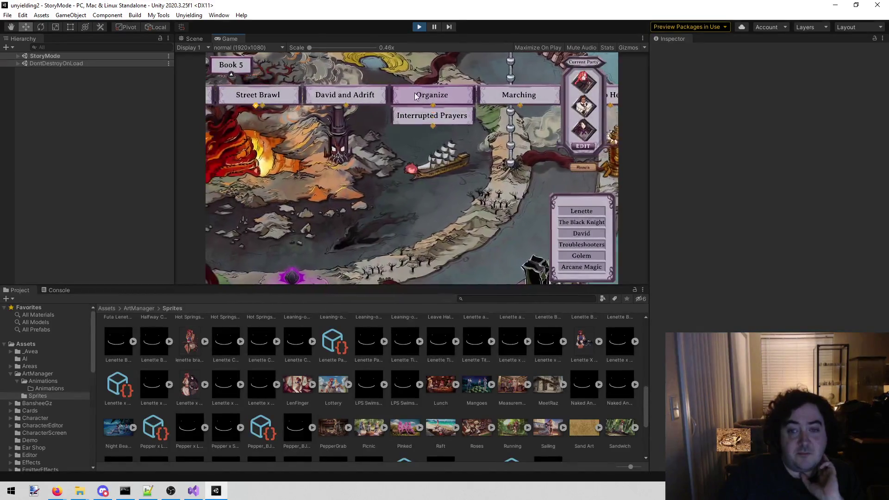
Replay the Organize chapter to Lenette's 'Don't answer him.' and then stop Play mode.
left_click(415, 96)
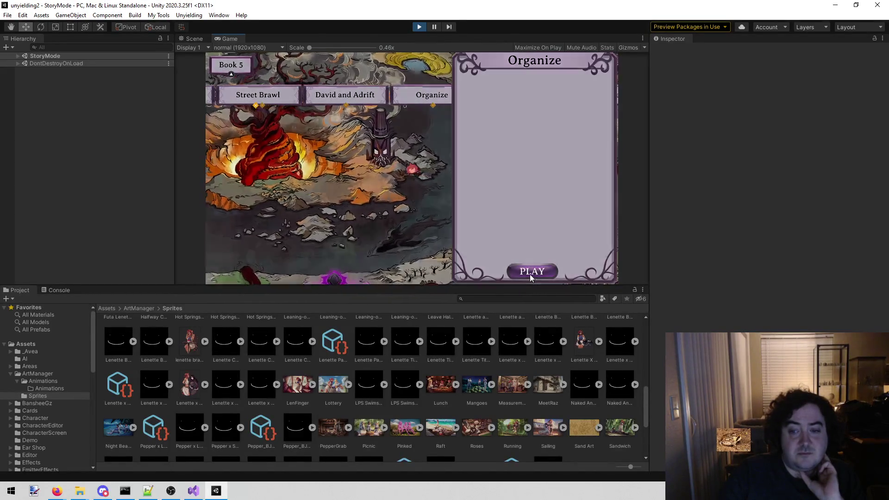
left_click(531, 274)
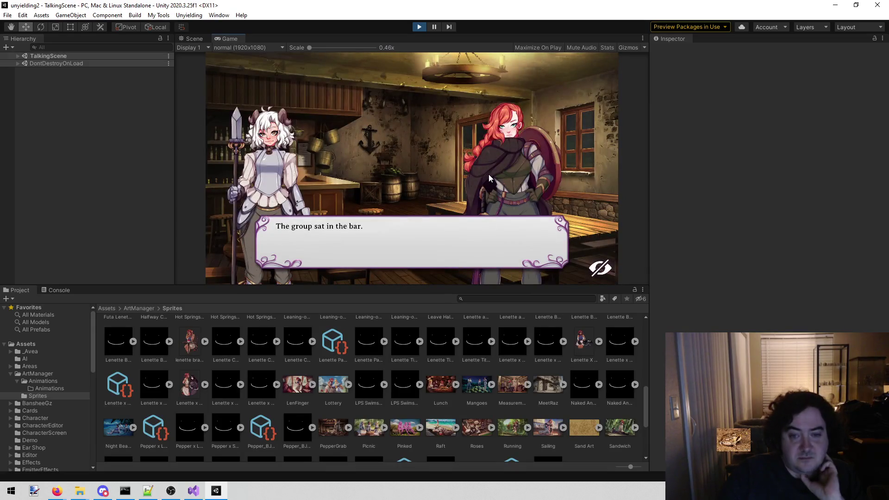
left_click(463, 165)
left_click(456, 166)
left_click(448, 165)
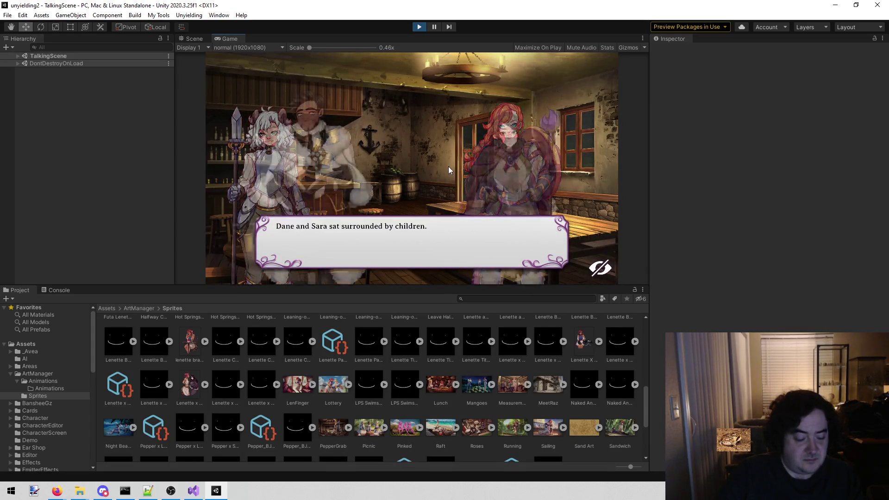
left_click(428, 179)
left_click(428, 179)
left_click(427, 180)
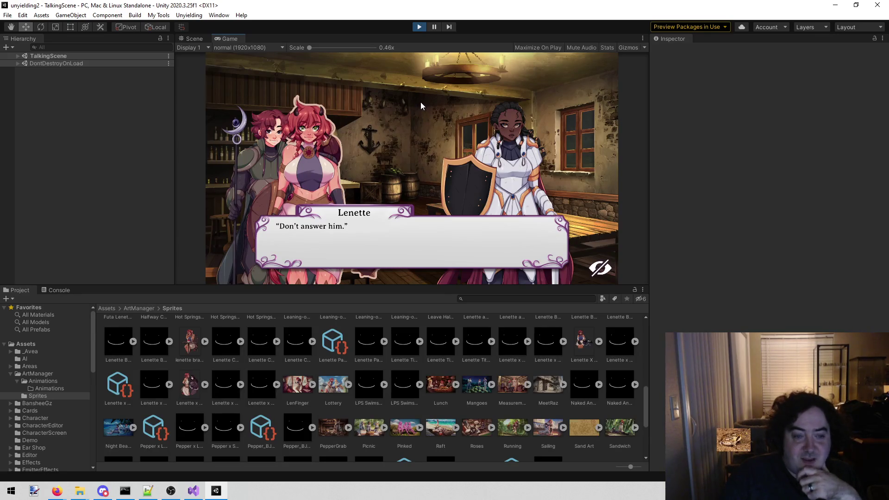
left_click(419, 27)
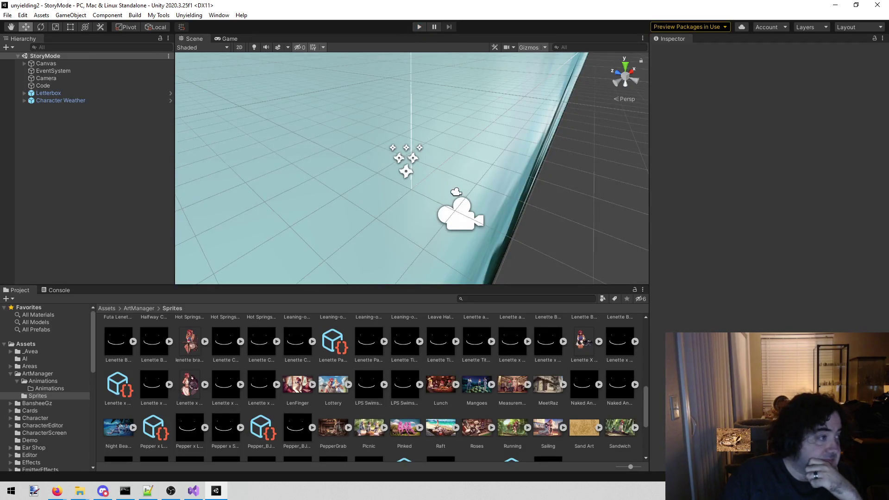
Switch to the browser and review the Gmail thread with the final painting render.
left_click(57, 491)
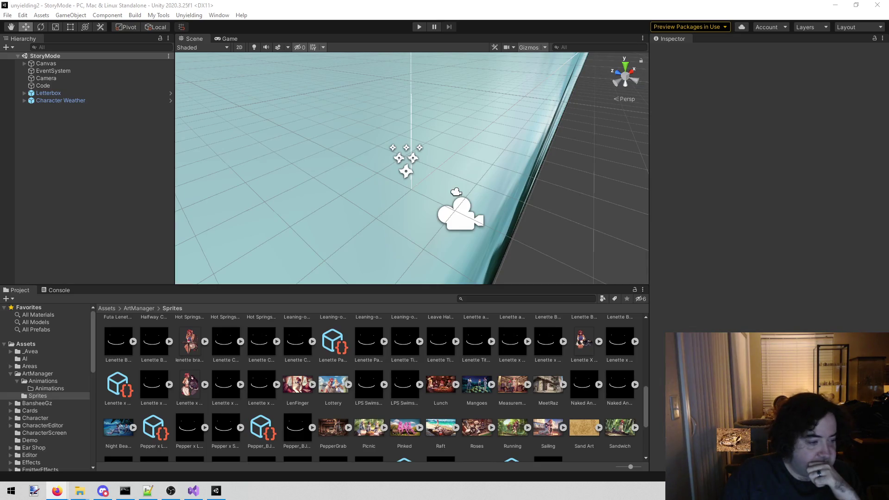
scroll(262, 425, "down", 5)
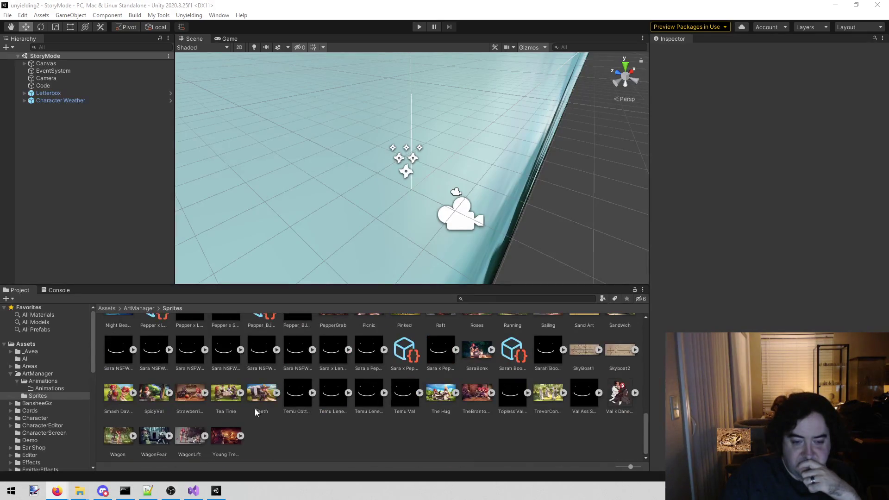
scroll(255, 409, "up", 10)
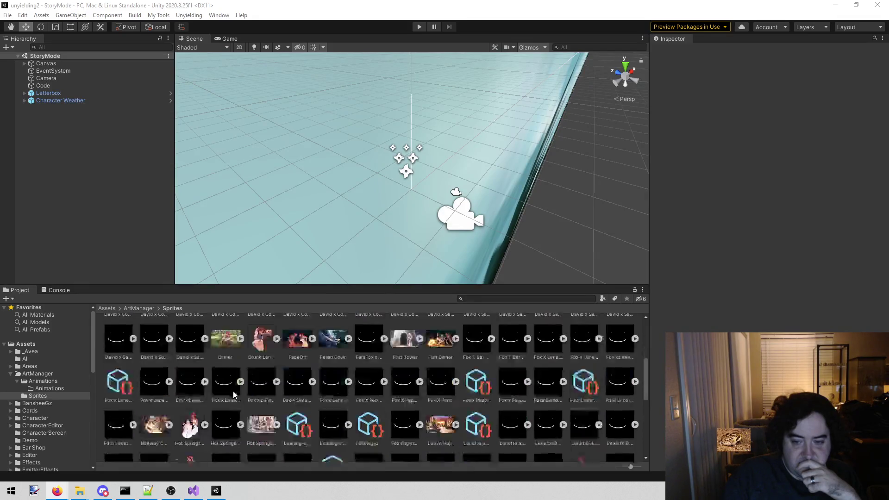
scroll(234, 389, "down", 10)
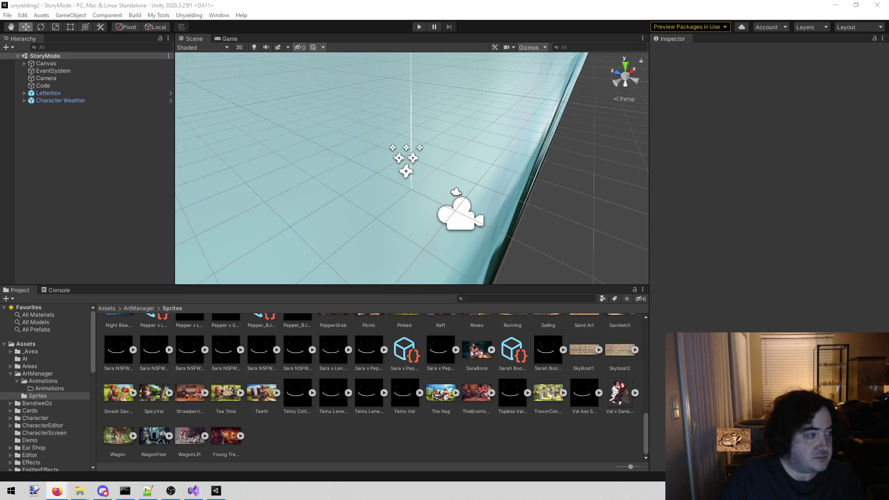
key("alt+Tab")
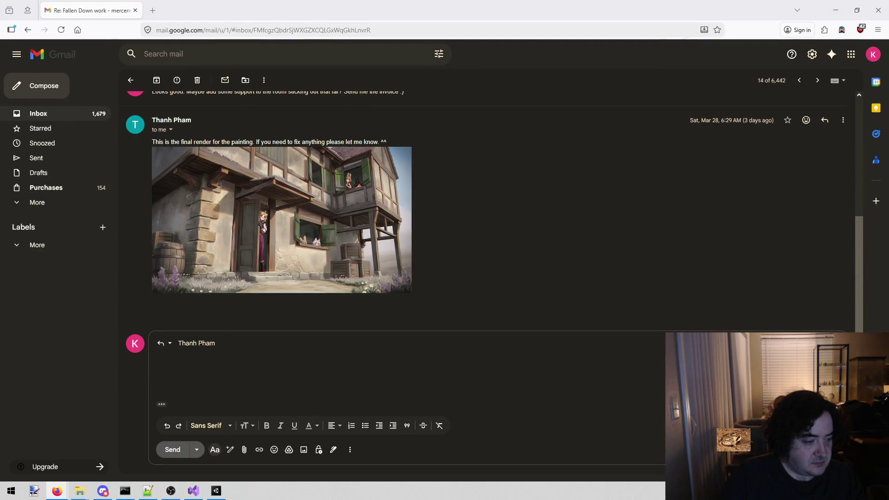
Praise the render as very cute and request a next scene inside that building.
type("Ex")
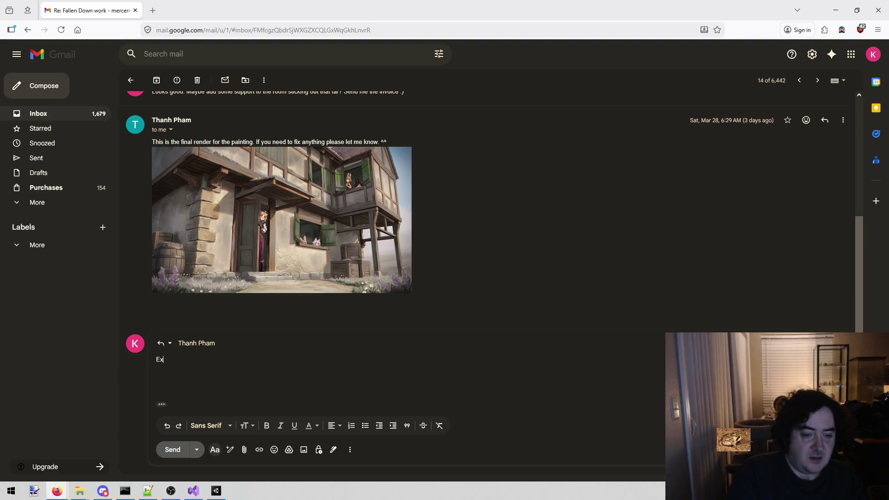
type("cellent wor")
type("k.  Very cute.  ")
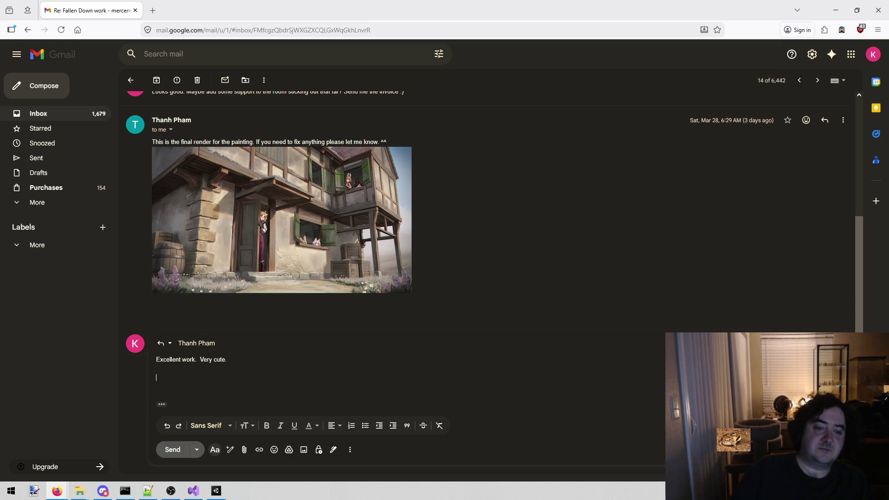
type("For the next picture, IO")
key("BackSpace")
type("need ")
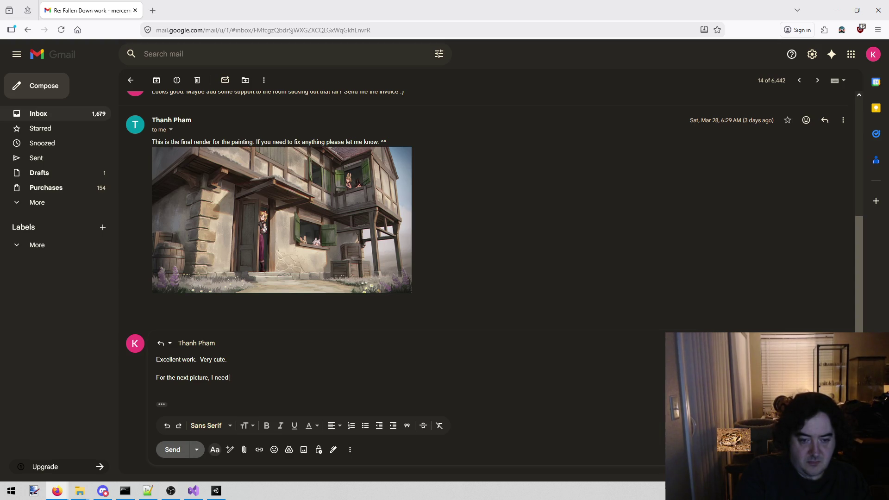
type("A shot inside")
key("BackSpace")
key("BackSpace")
key("BackSpace")
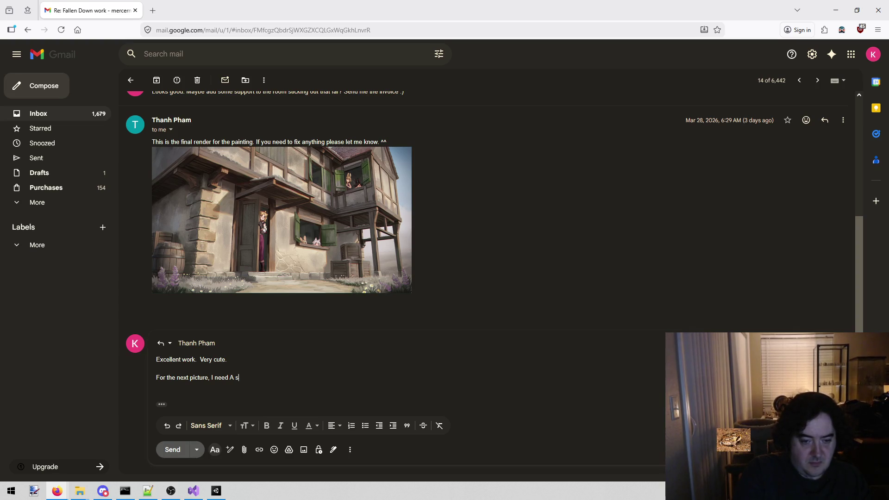
type("cene inside that ")
type("building")
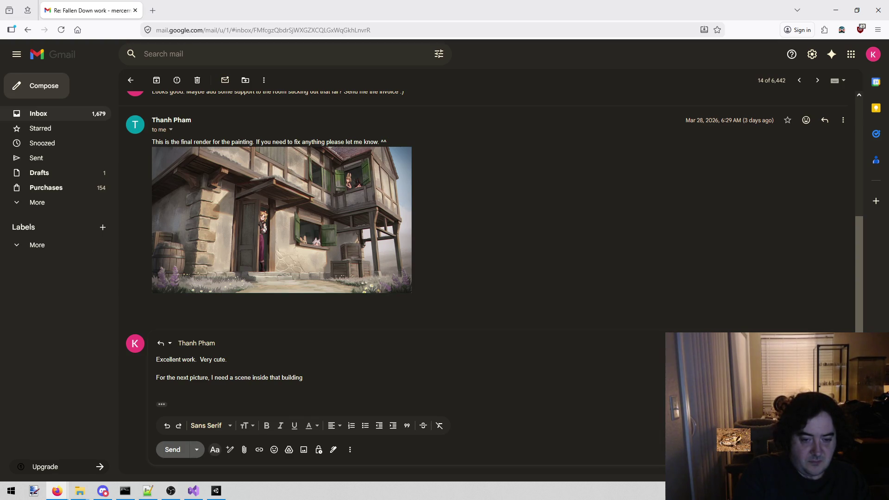
Describe Rose, David and Lenette sitting on the floor talking, each bothered by an orphan.
type(" you just did")
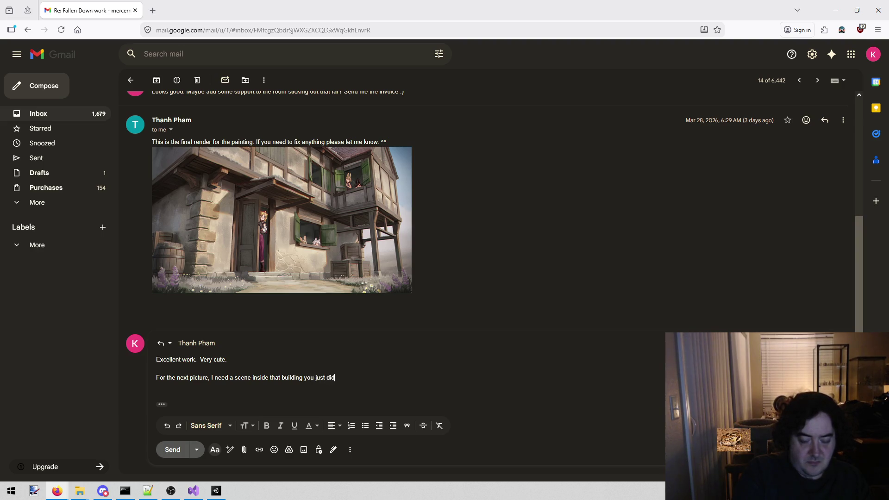
type(".  Rose, Da")
type("vid, and Lene")
type("tte ")
type("are sittion")
key("BackSpace")
key("BackSpace")
type("ng on the floor talking .")
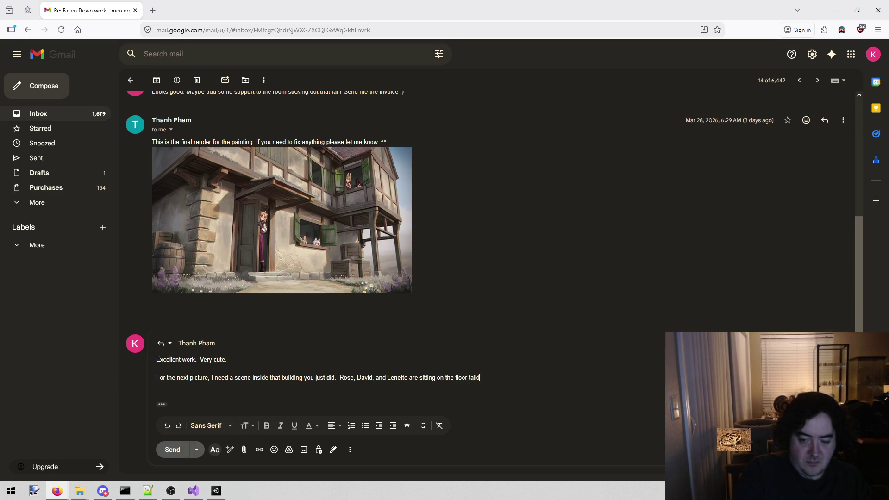
key("BackSpace")
key("BackSpace")
key("BackSpace")
type(".")
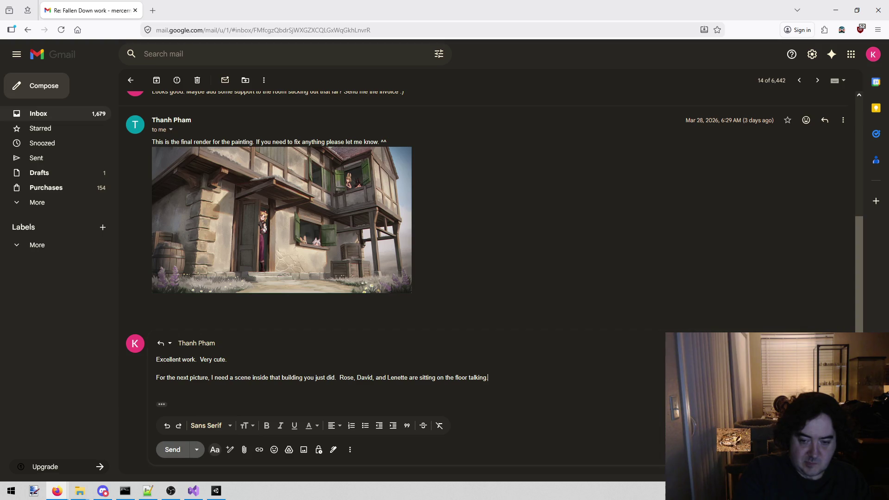
type("  Each had")
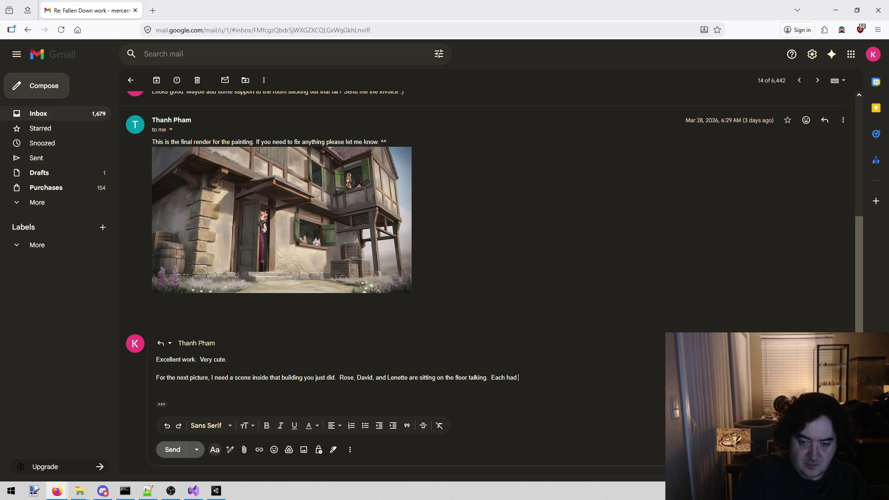
type("s an orph")
type("an")
key("BackSpace")
key("BackSpace")
key("BackSpace")
type("a")
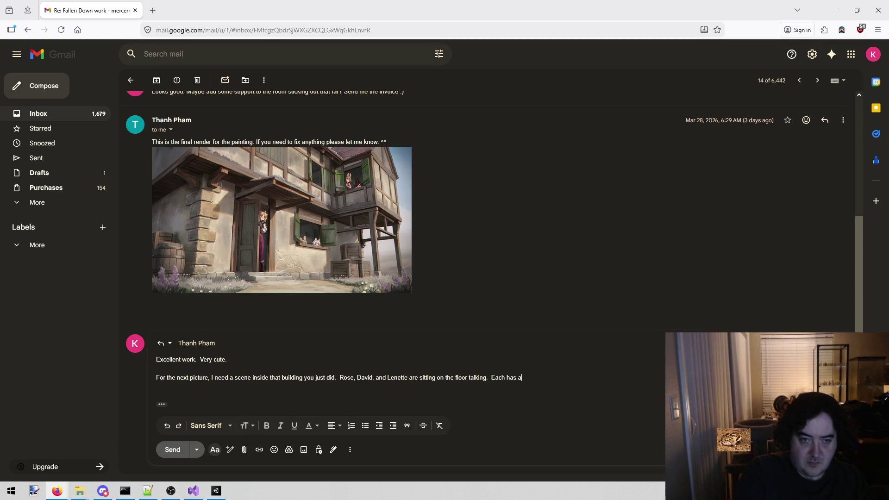
type("n orphan bothering them in some ")
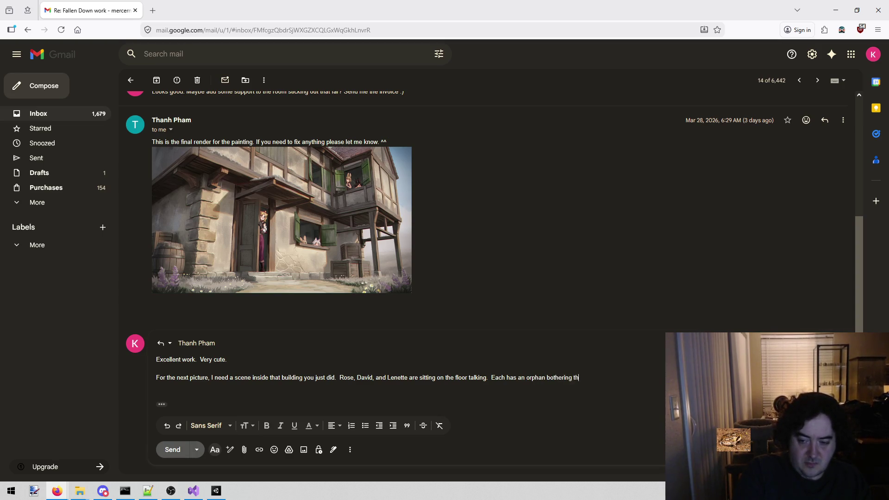
type("way:")
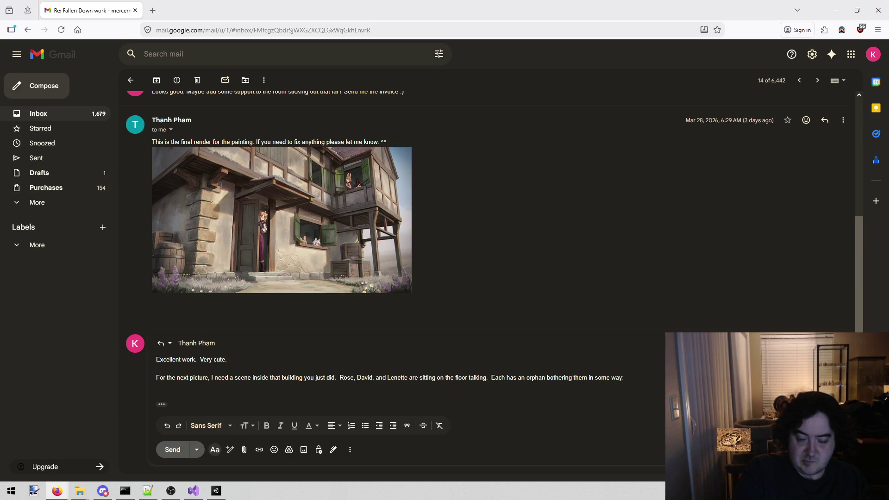
type("ing")
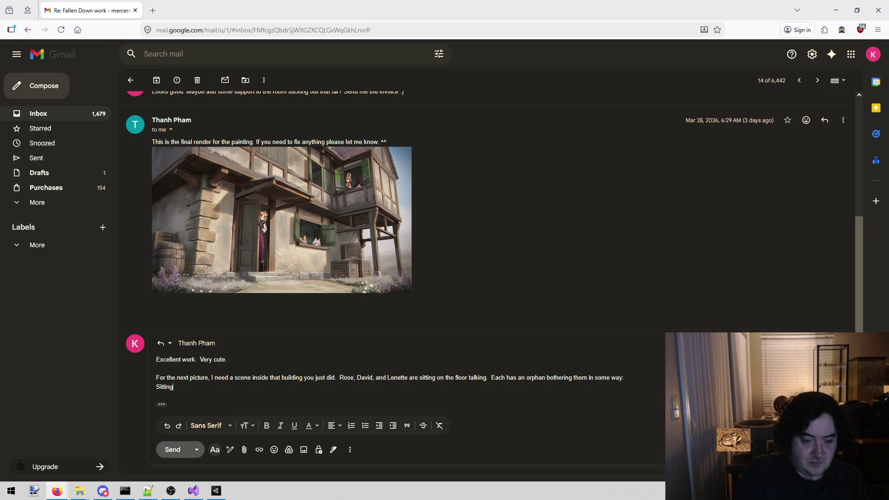
type(" on the")
Add an Ideas list: climbing on them, pulling Lenette's ear, pulling a cheek, sitting on shoulders, standing on them.
key("BackSpace")
key("BackSpace")
key("BackSpace")
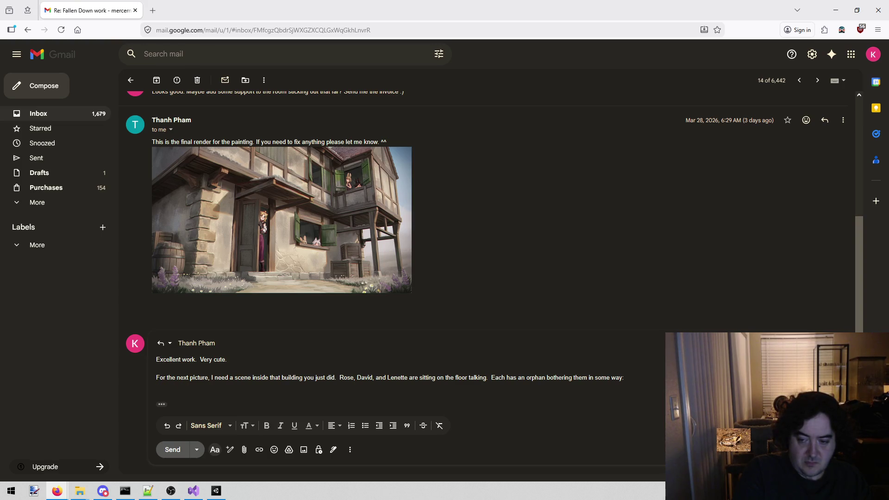
type("Idea")
type("s: ")
type("Sit")
key("BackSpace")
key("BackSpace")
key("BackSpace")
type("Climb on them, R")
key("BackSpace")
key("BackSpace")
key("BackSpace")
key("Return")
type("Pulling their")
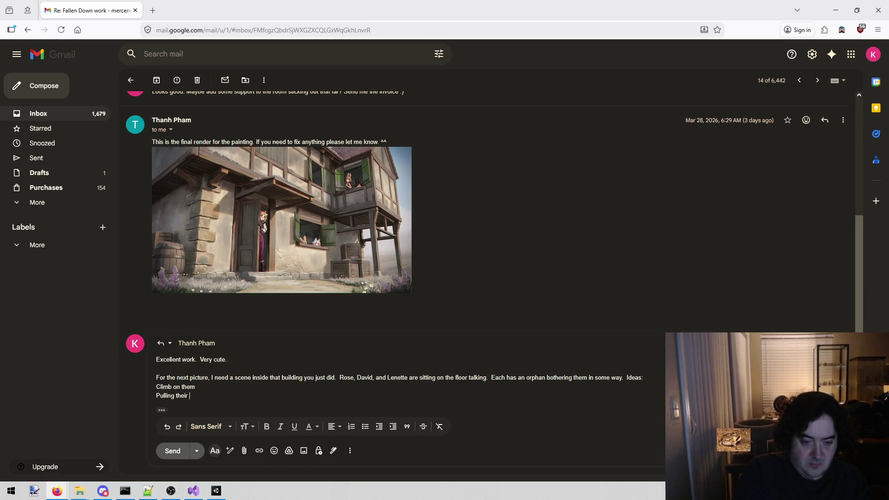
key("BackSpace")
key("BackSpace")
key("BackSpace")
type("Lenette's ears")
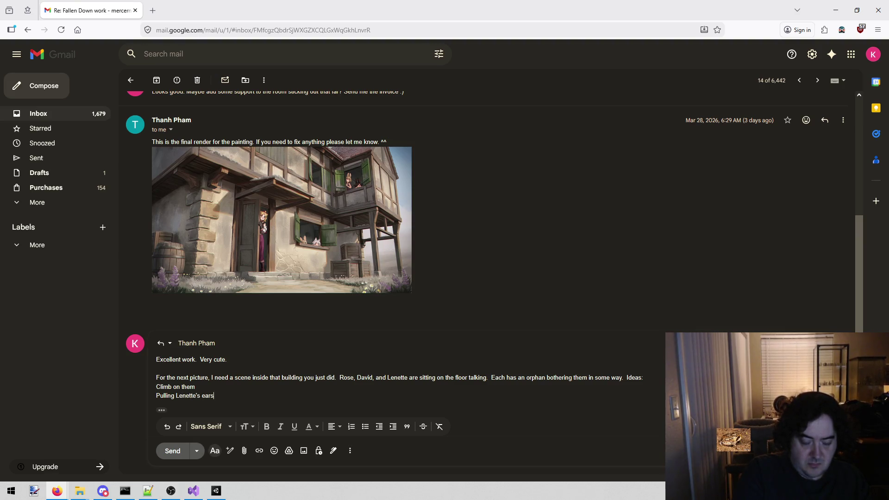
key("Return")
type("Pulling a cheek.")
key("Return")
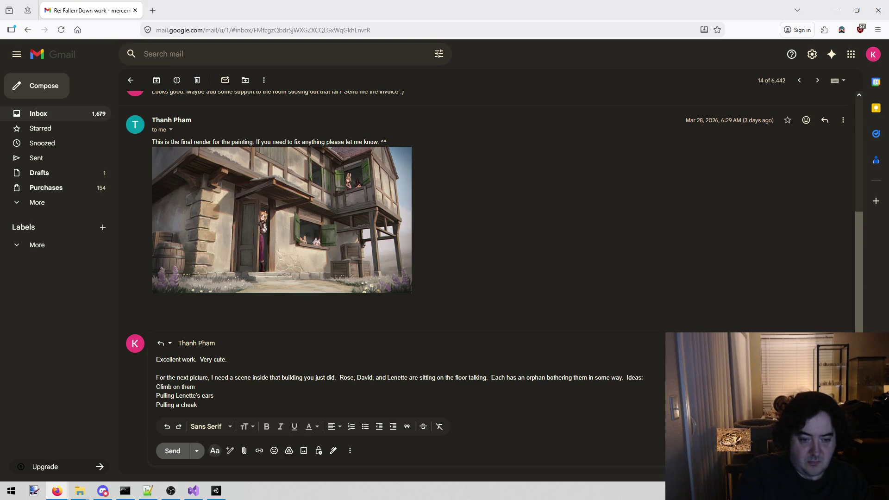
type("Sitting on the")
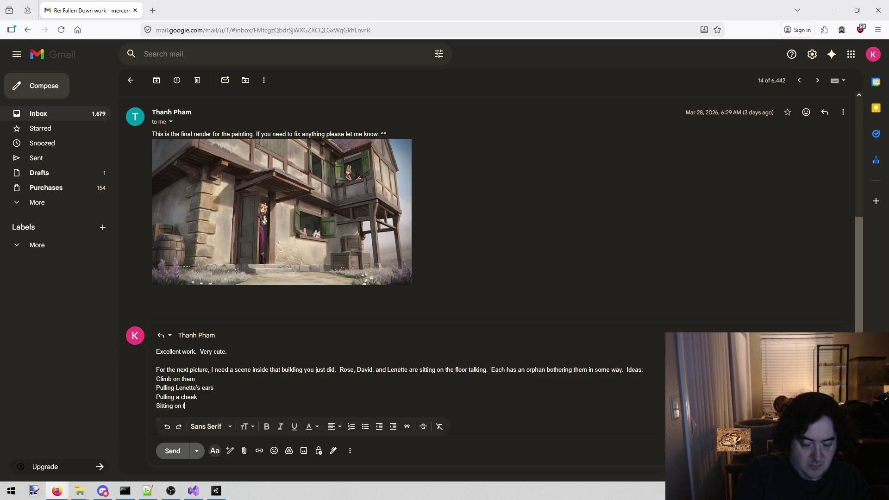
key("BackSpace")
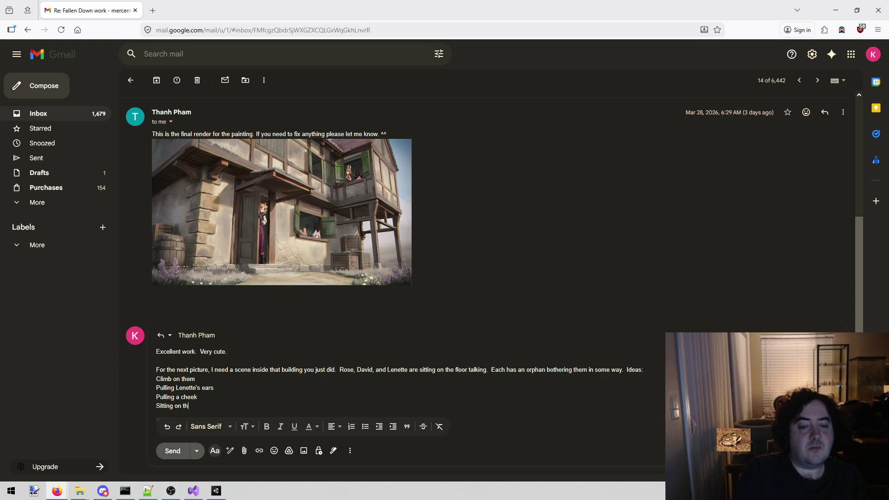
type("eir shoul")
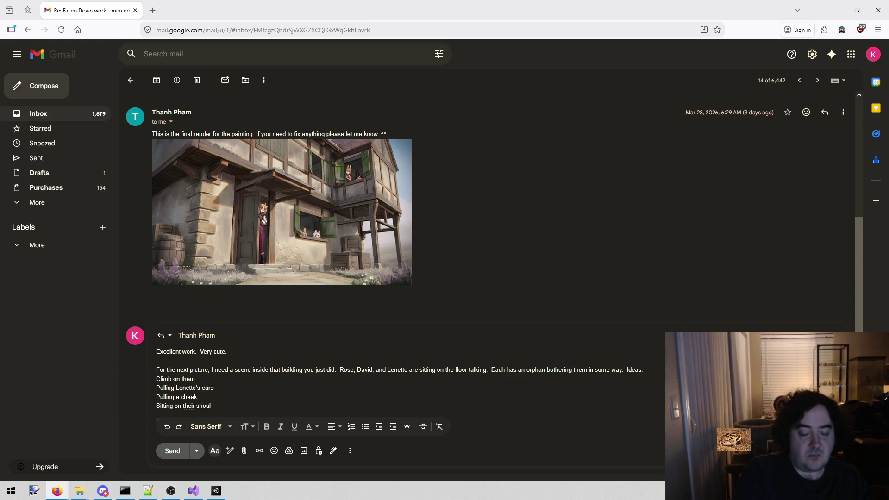
type("ders")
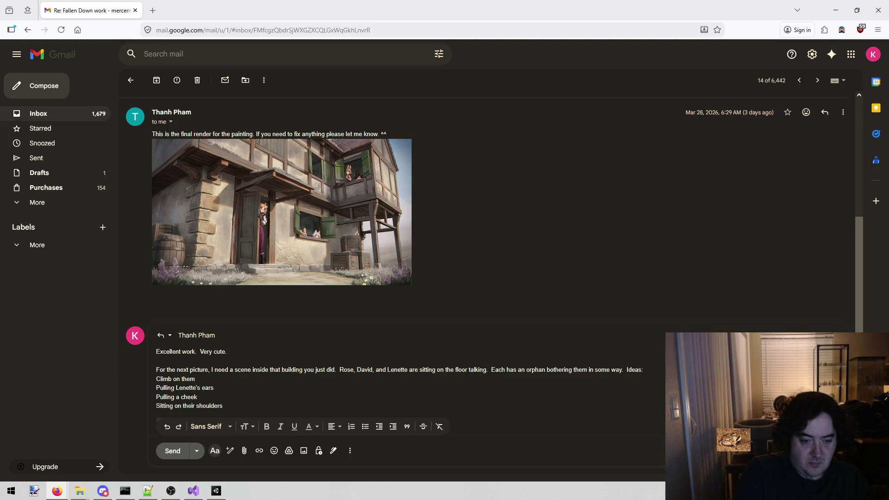
key("Return")
type("Trying to stand on them")
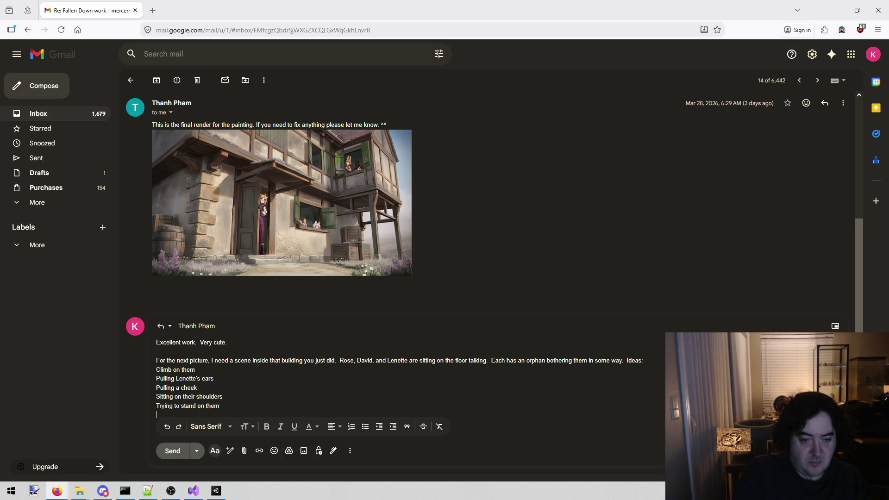
key("Return")
Change 'Climb' to 'Climbing' and add an idea about sneaking away with a sword.
left_click(172, 361)
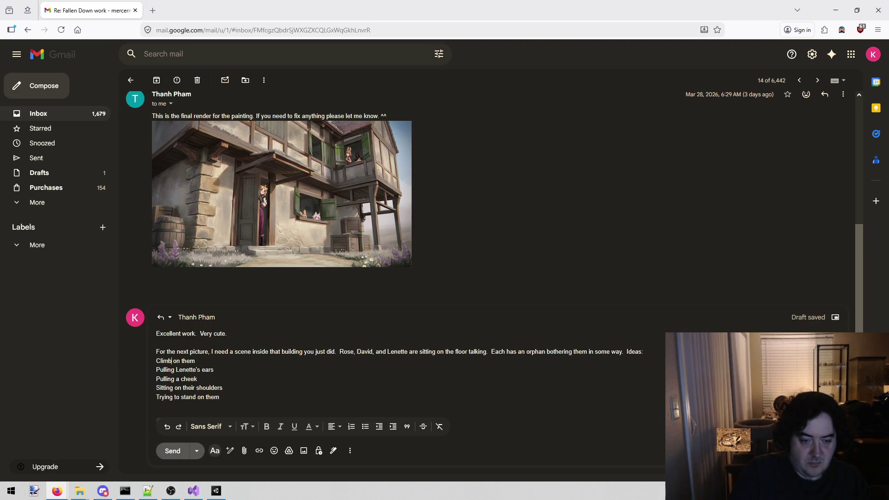
type("ing")
key("Down")
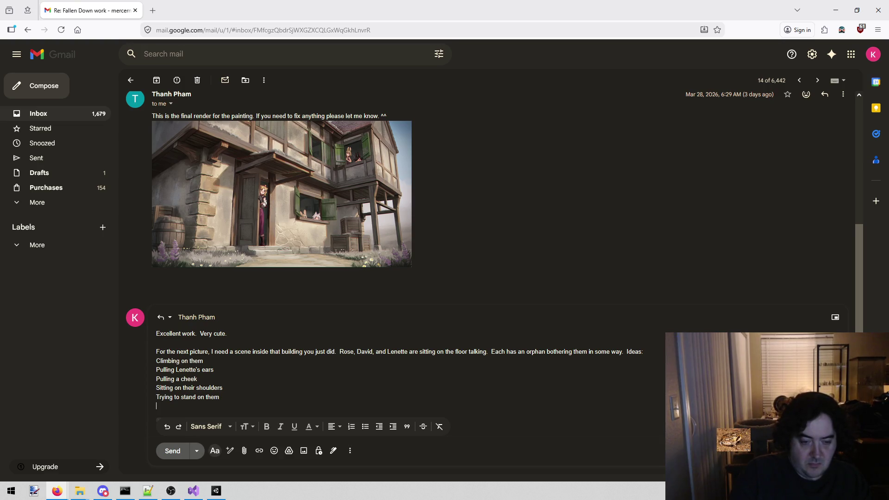
key("Return")
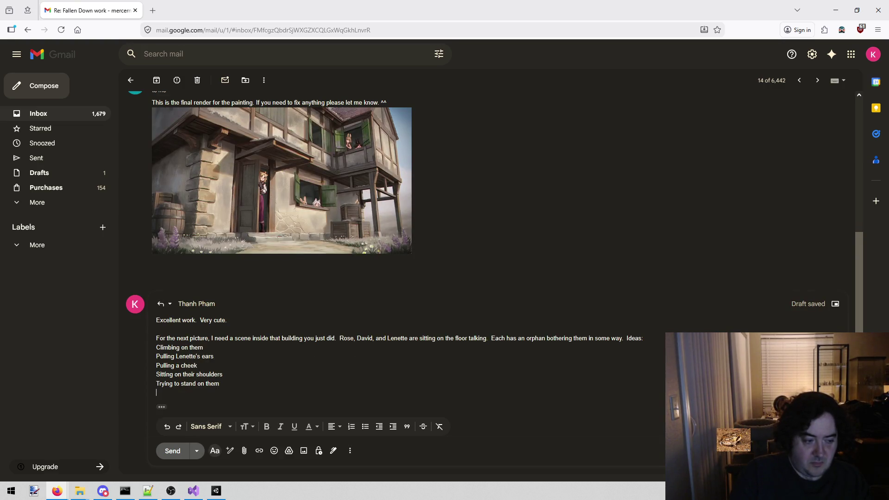
type("Trying to sne")
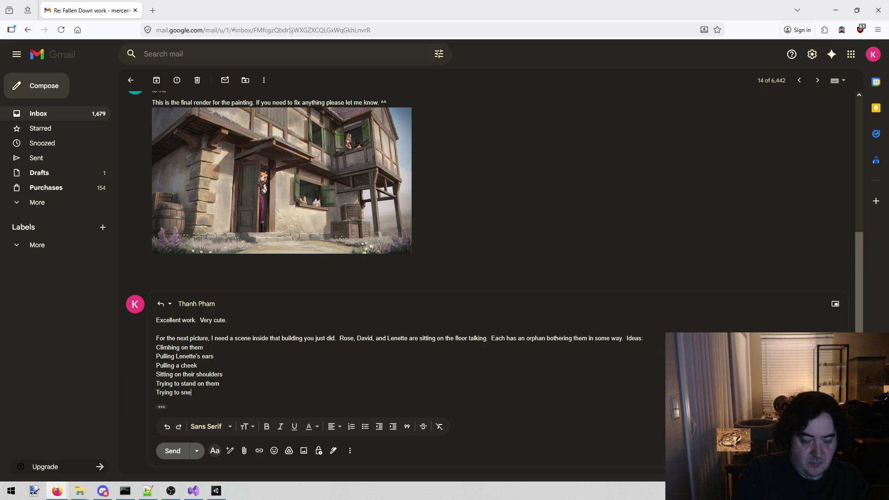
type("ak away with ")
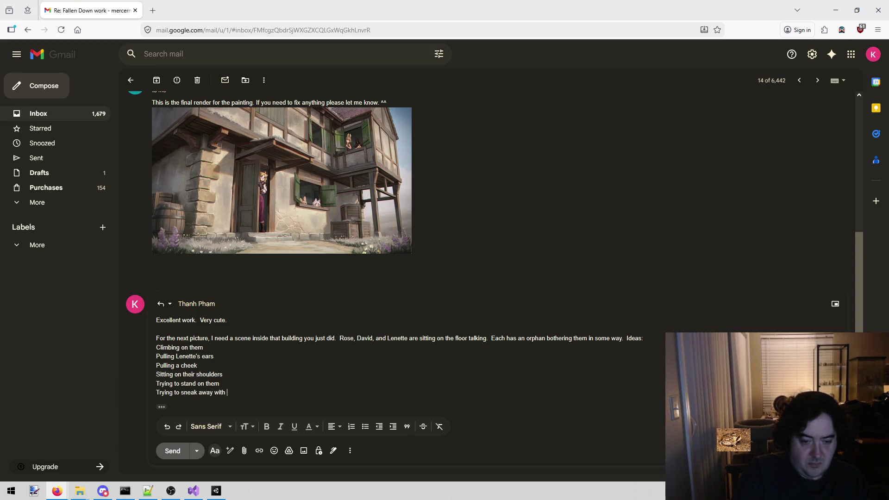
type("Rosswo")
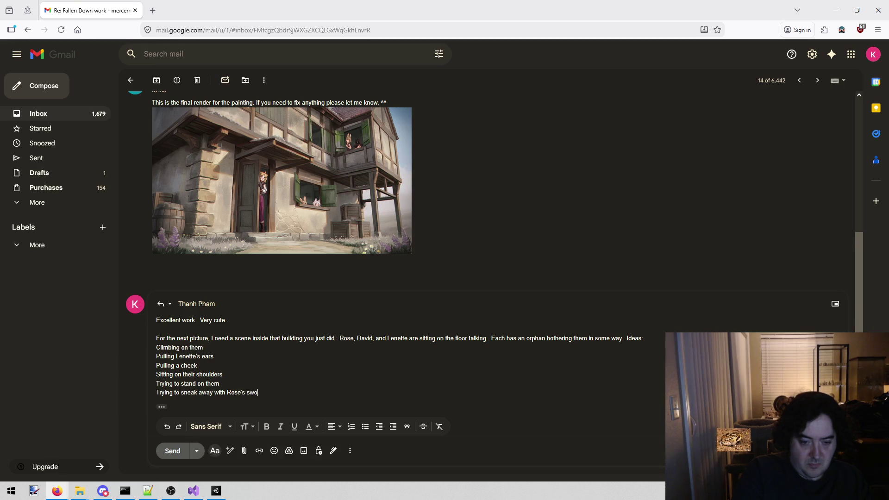
type("Ro")
type(" had t")
type("s that one")
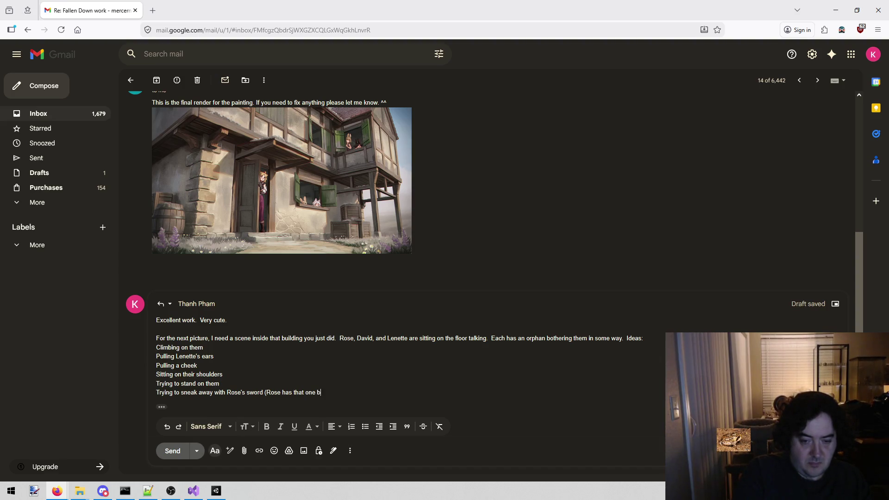
key("BackSpace")
key("BackSpace")
key("BackSpace")
key("BackSpace")
key("BackSpace")
type("that one by ")
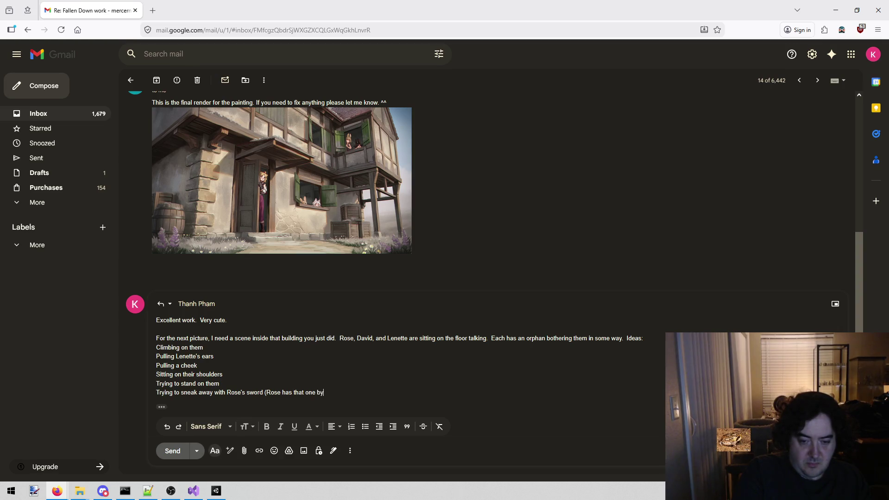
type("their")
key("BackSpace")
key("BackSpace")
type("back of their clothe")
type("s)")
End the reply with 'Have fun with it!' and send it.
key("Return")
key("Return")
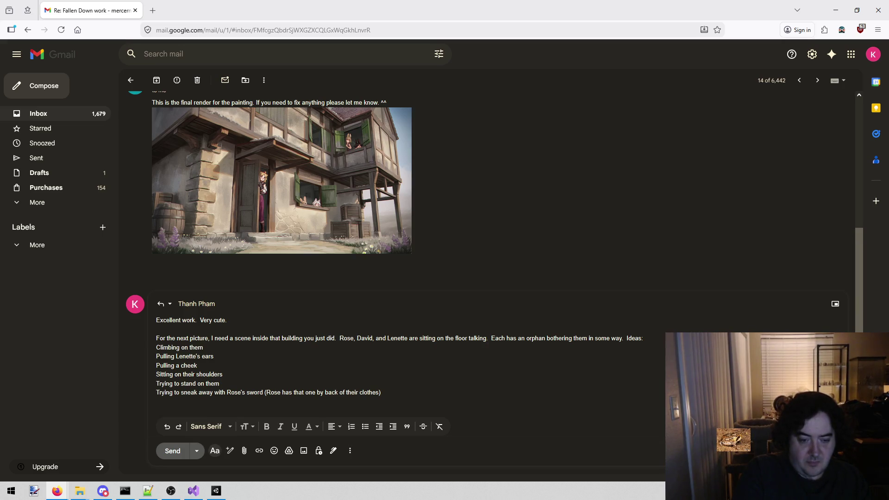
type("Have fun with it")
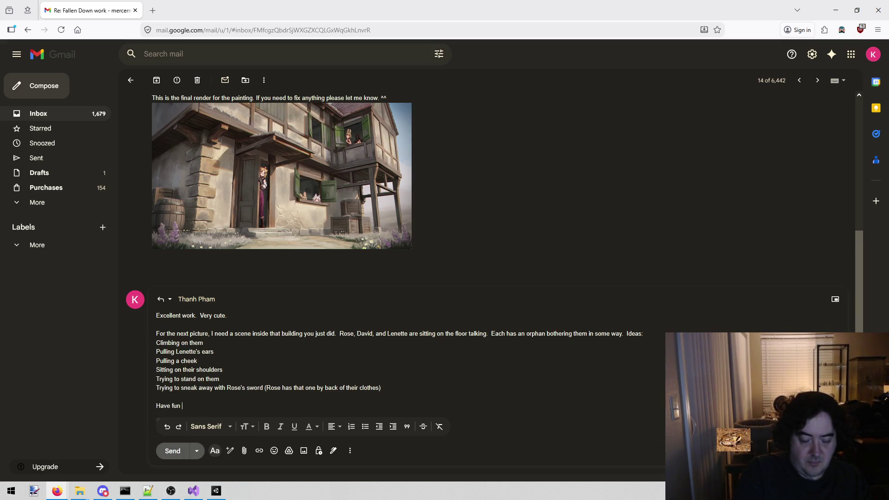
type("!")
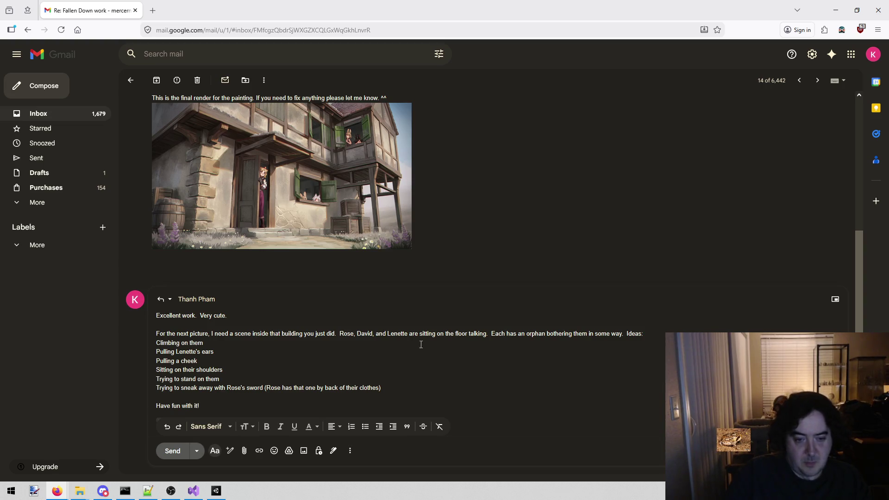
left_click(172, 449)
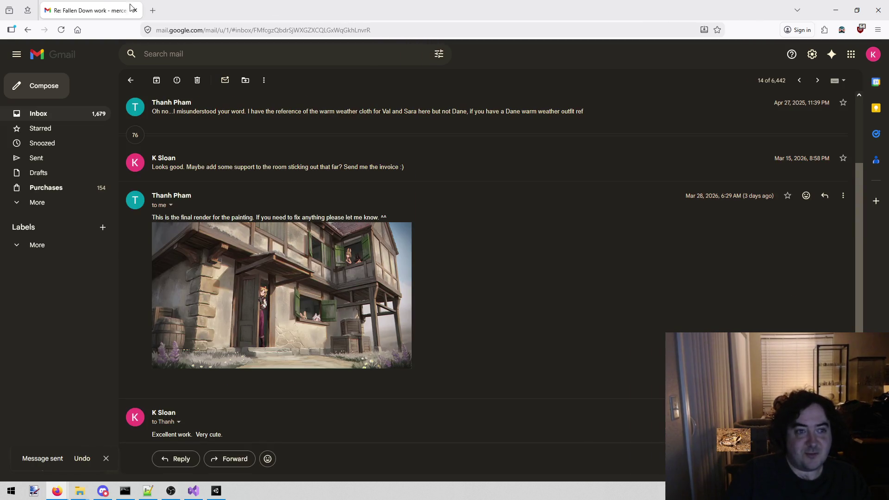
key("alt+Tab")
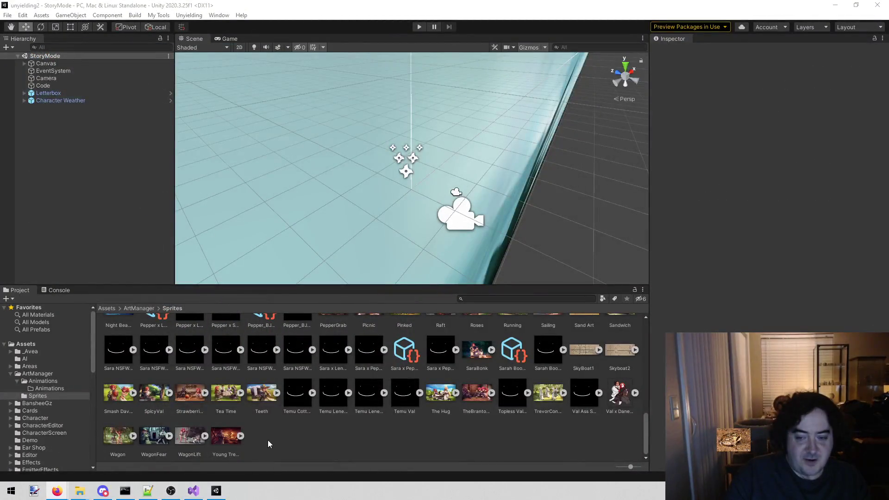
Close the Book5.cs script in Visual Studio.
left_click(203, 495)
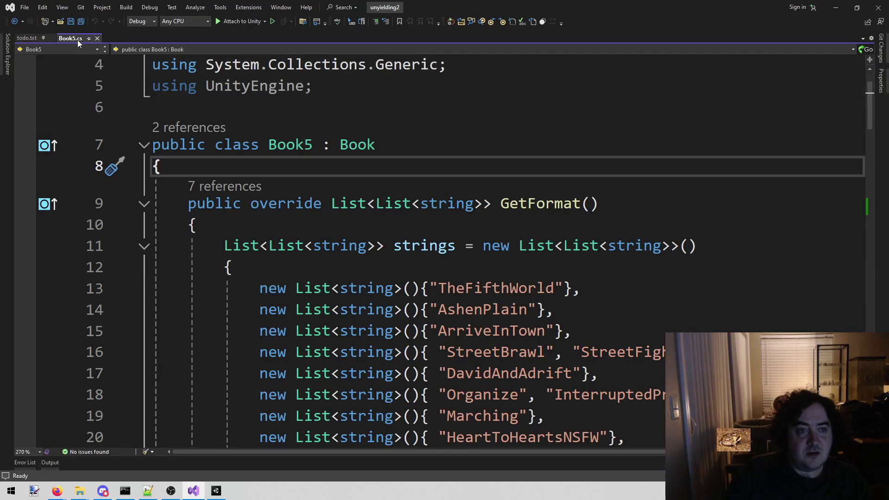
middle_click(73, 39)
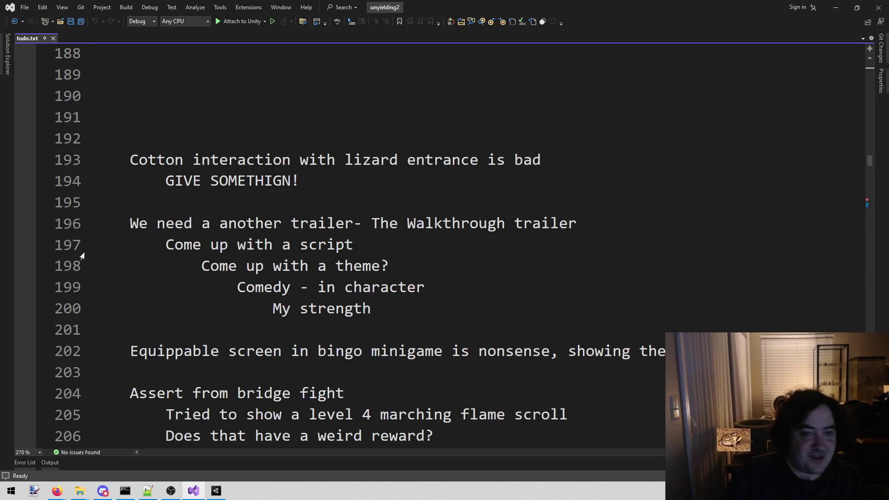
left_click(57, 491)
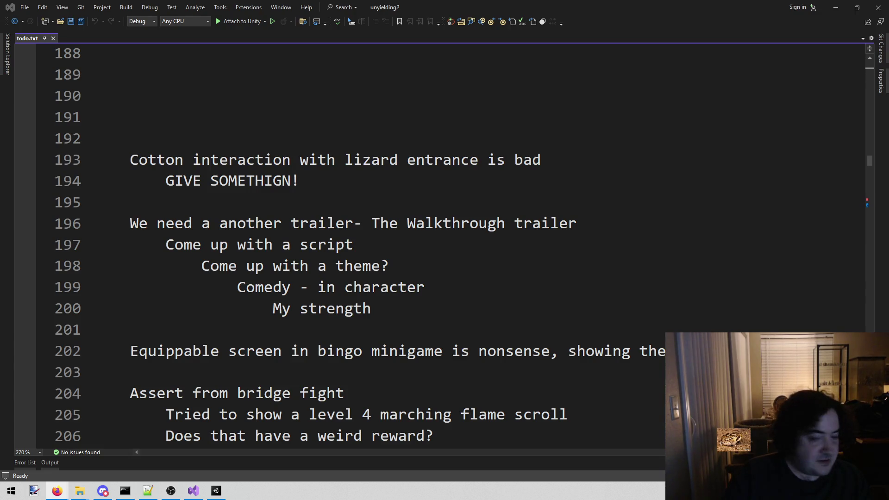
Place the cursor on empty line 190 of todo.txt, then check the Trello Typos card.
left_click(195, 98)
scroll(172, 177, "up", 1)
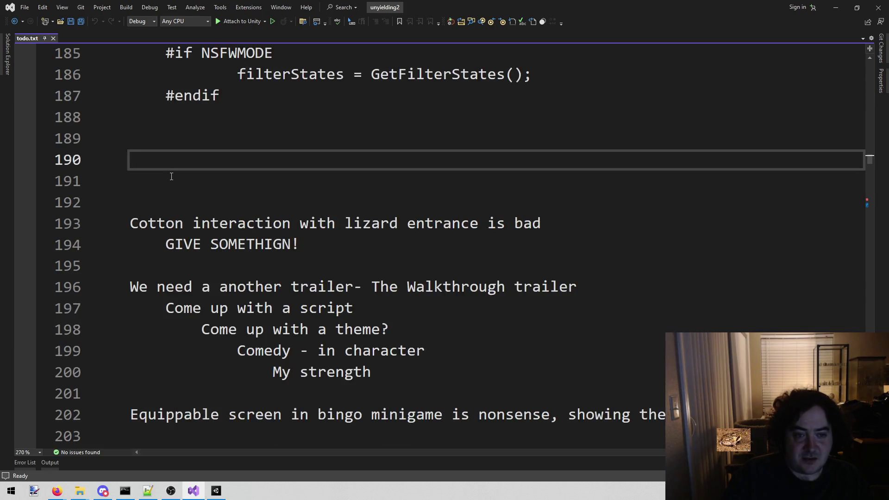
left_click(118, 160)
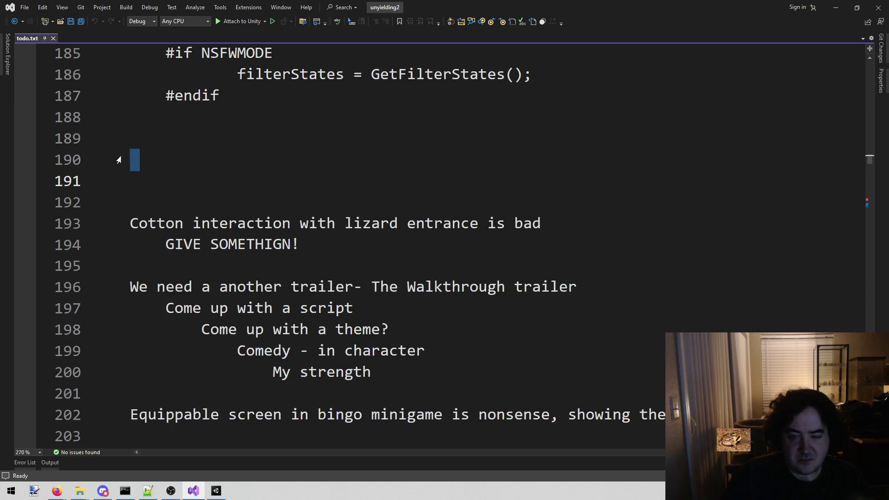
left_click(148, 139)
left_click(125, 165)
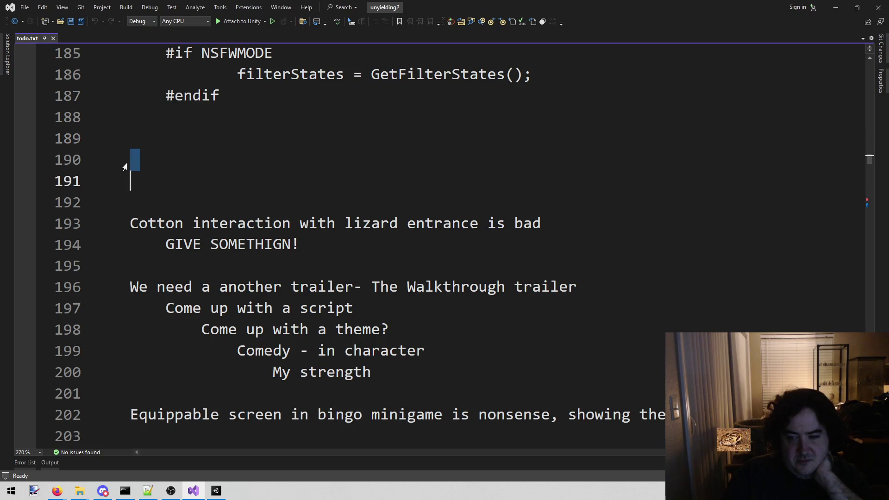
left_click(138, 163)
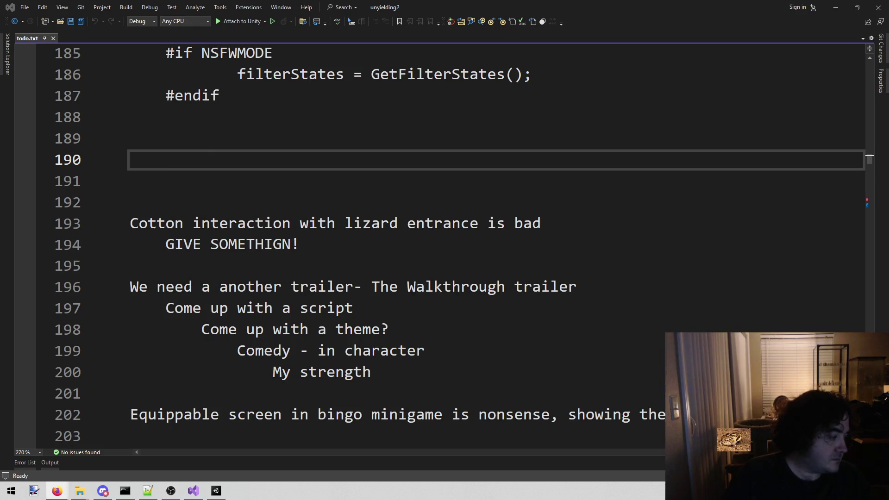
key("alt+Tab")
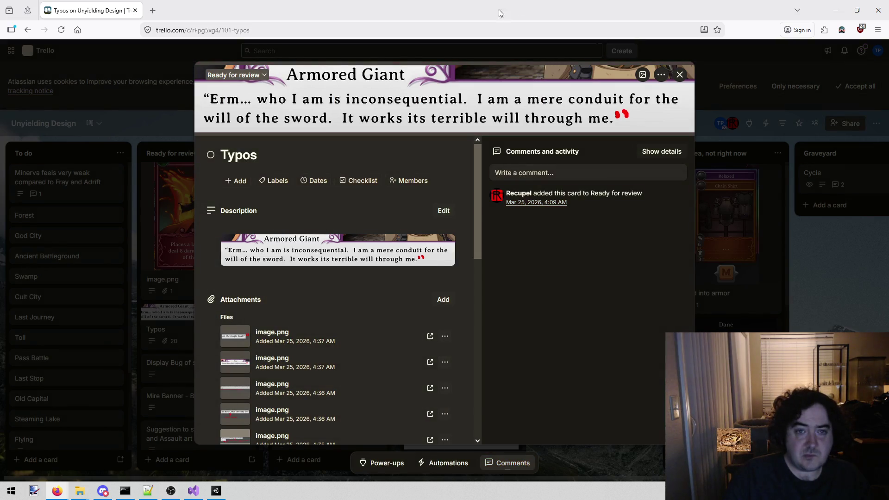
key("alt+Tab")
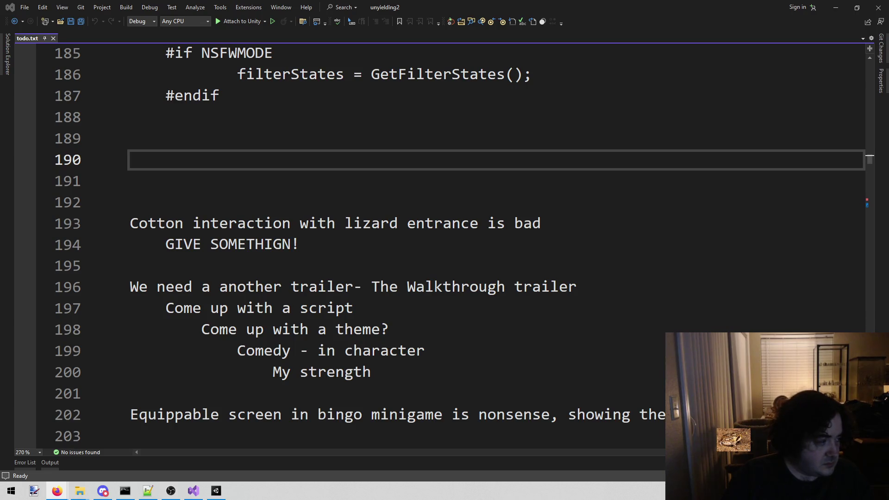
Paste the card-balance notes for Assault, Blitz, Cobra Punch, Crush, Hammer and Tenderize at line 190 of todo.txt.
left_click(201, 159)
key("ctrl+v")
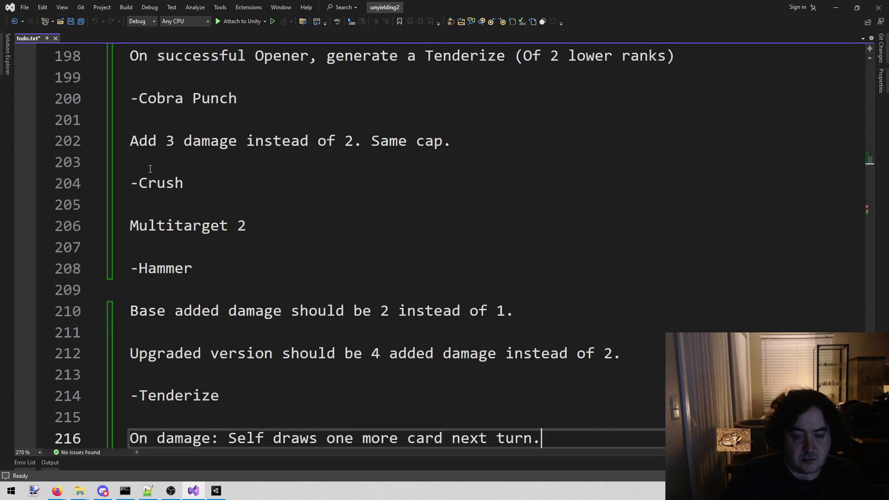
scroll(250, 319, "down", 2)
scroll(262, 326, "up", 8)
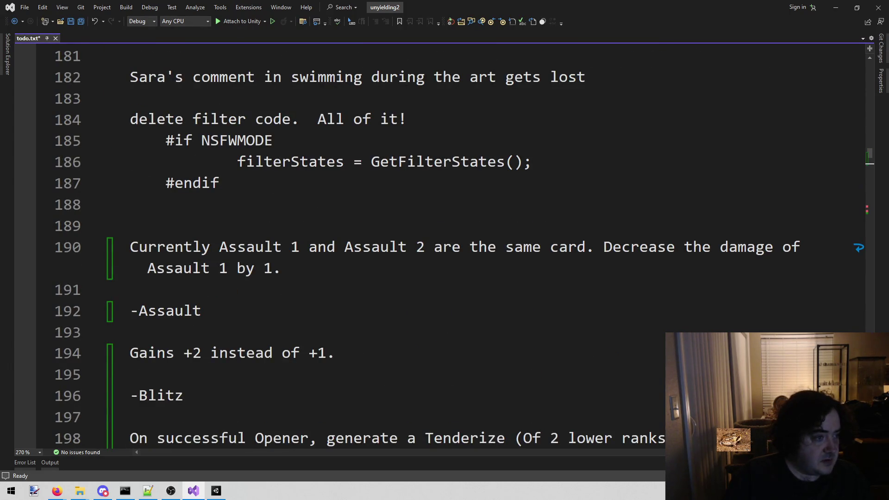
key("alt+Tab")
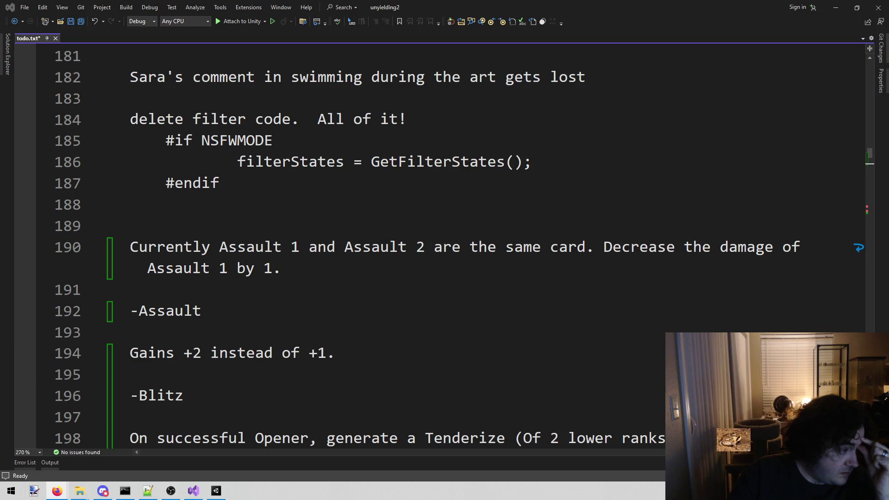
Switch to Unity and search the project assets for 'lava b'.
left_click(318, 178)
key("alt+shift+o")
type("test")
key("Escape")
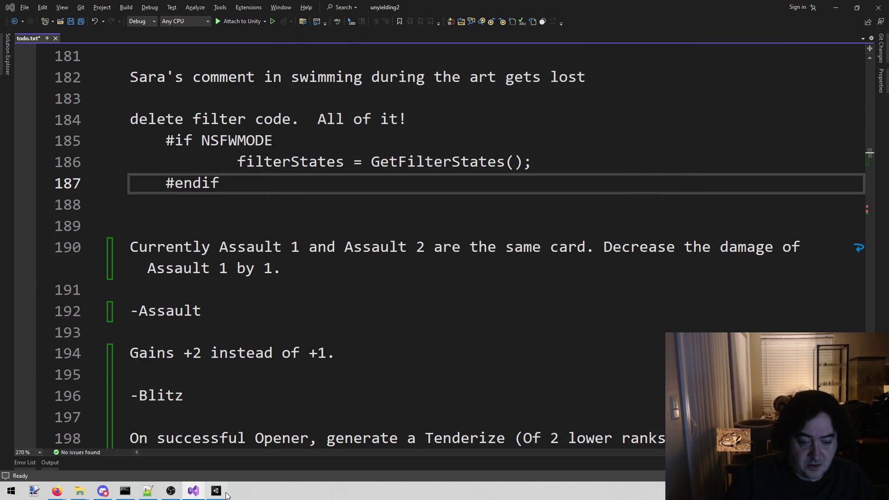
left_click(216, 491)
left_click(533, 299)
type("lava ")
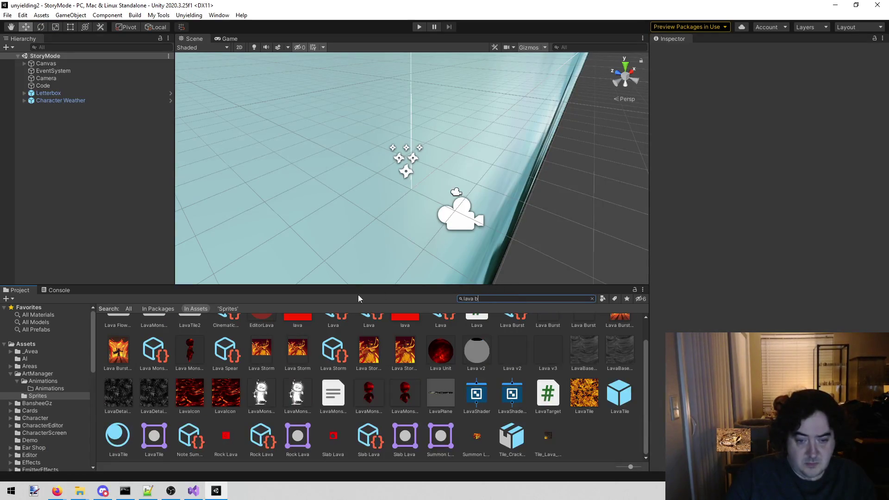
type("b")
Check the Lava Burst card's tags (RANGE 5, GEO Lava, DURATION 3), then go back to Visual Studio.
left_click(198, 330)
scroll(769, 185, "down", 3)
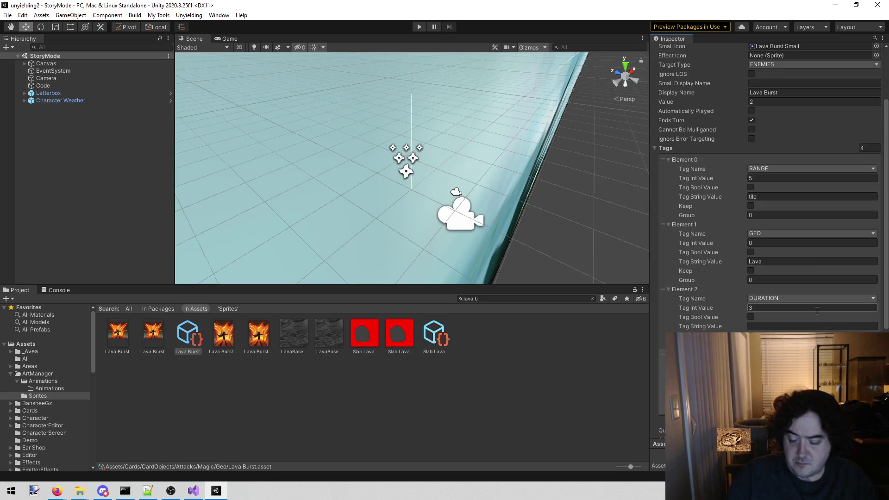
key("alt+Tab")
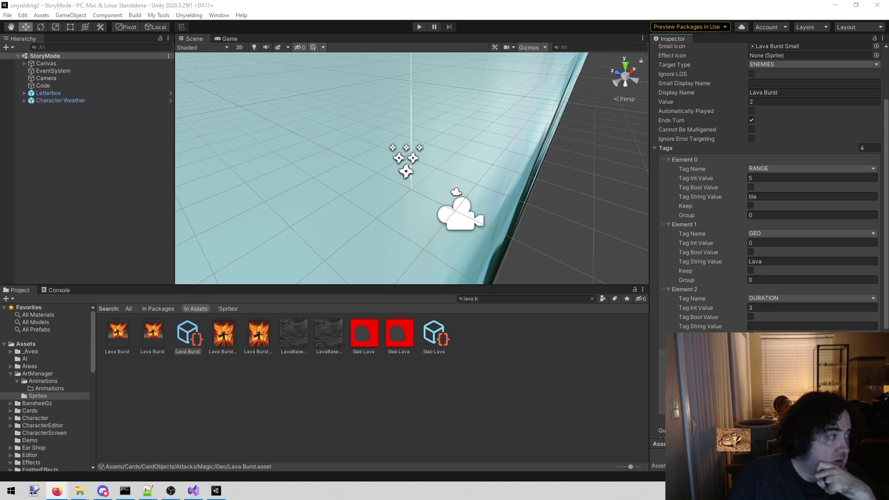
left_click(193, 492)
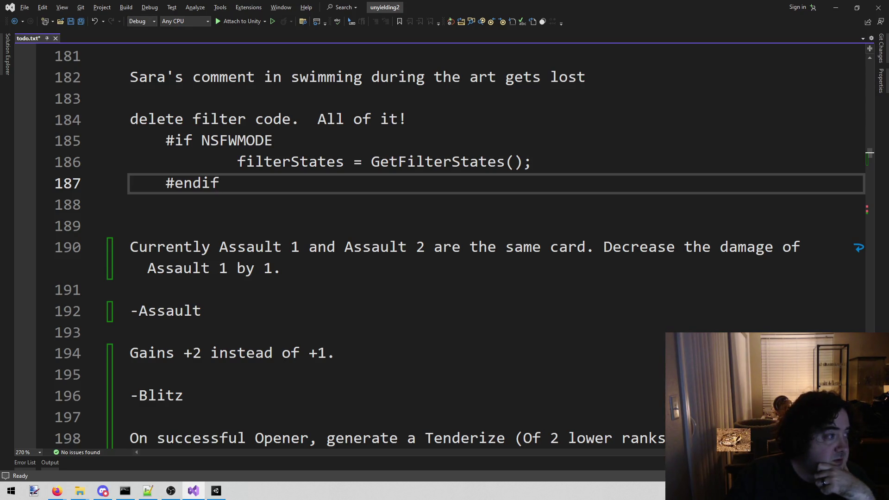
Save the todo list.
left_click(57, 492)
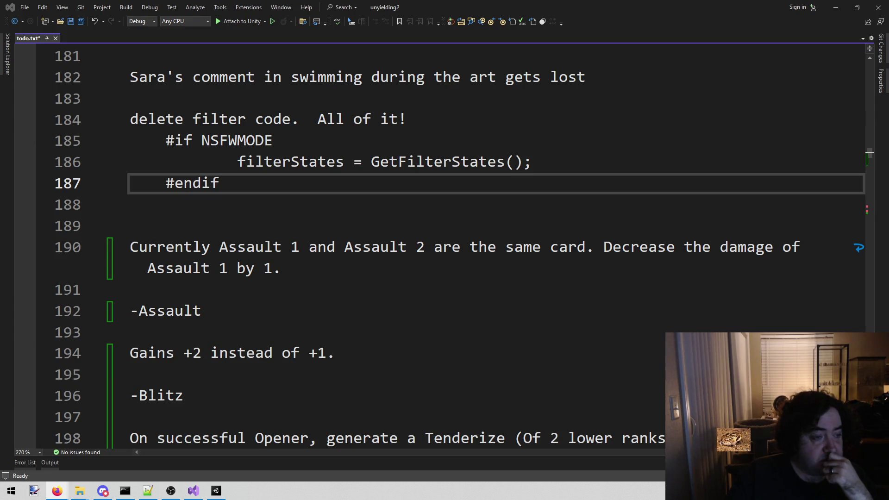
left_click(391, 302)
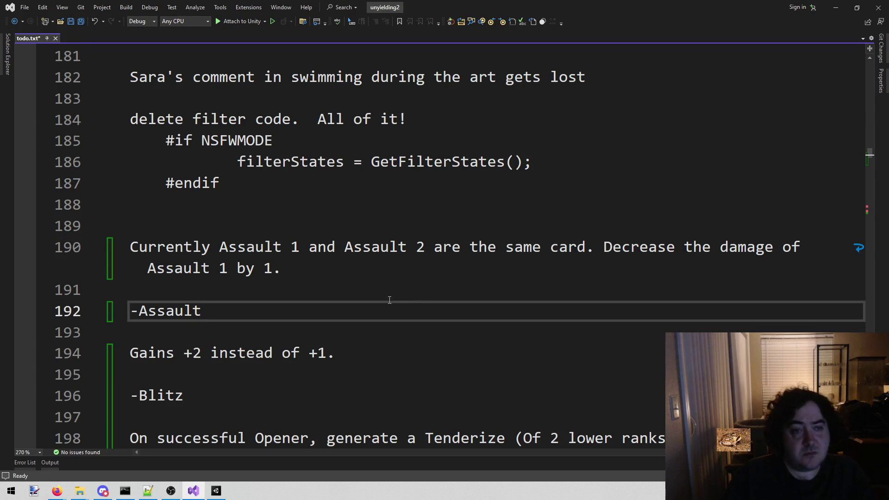
key("ctrl+s")
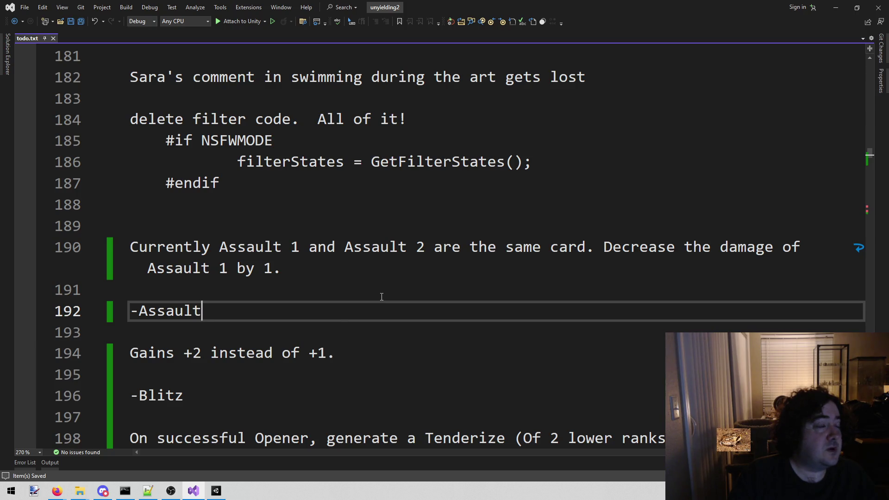
Search the whole solution for 'it works its terrible will' and open the match in TreasureHunters.cs.
key("ctrl+shift+f")
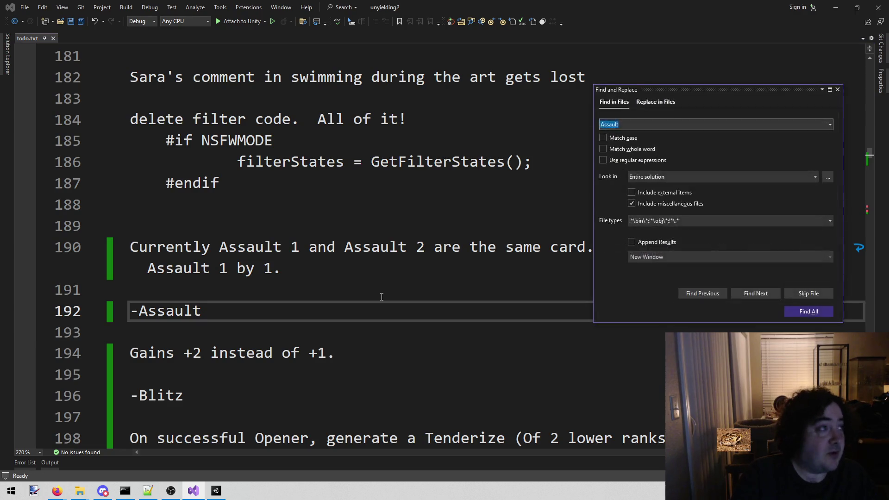
type("it work")
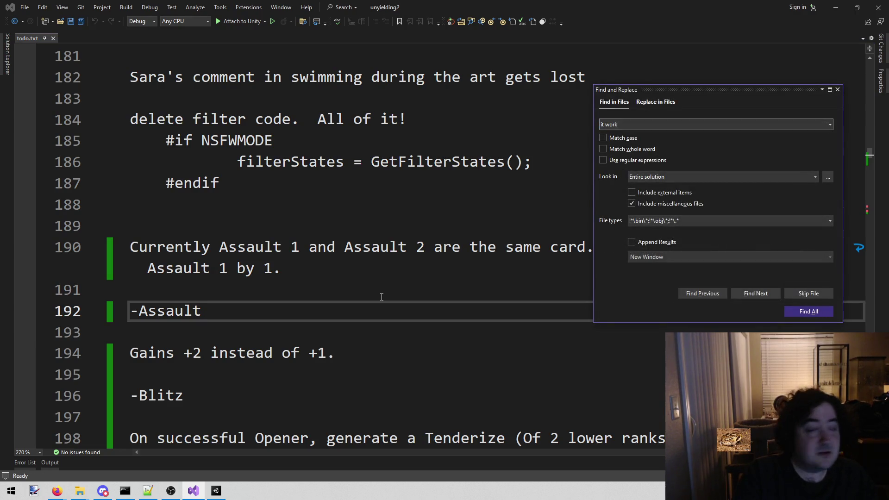
type("rrible will")
key("Return")
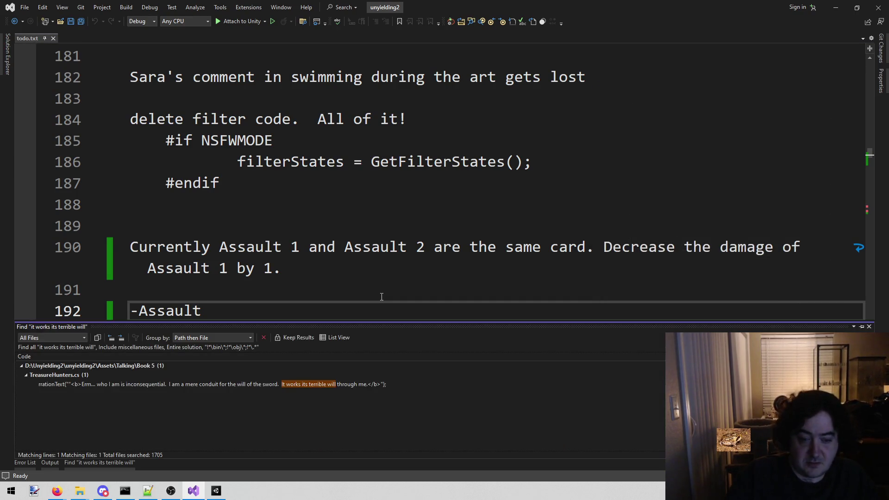
double_click(318, 382)
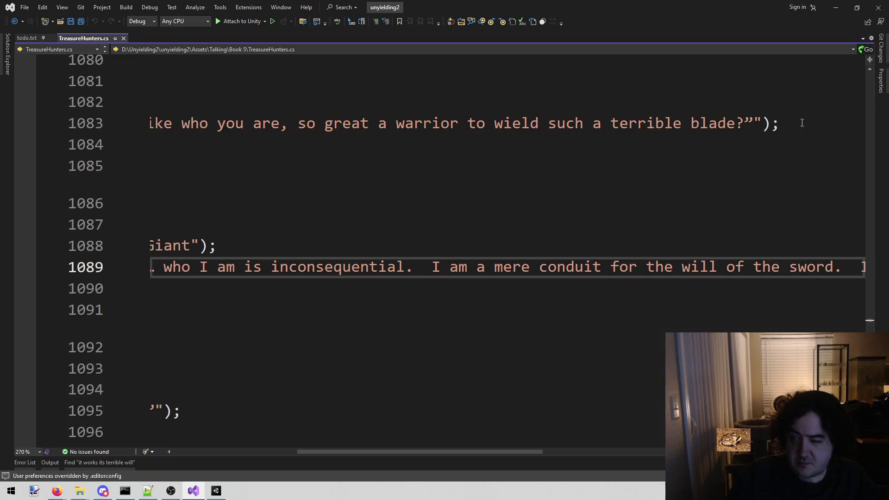
Copy the curly closing quote from line 1083, paste it near the end of line 1089, and save.
left_click(806, 124)
key("Left")
key("Left")
key("Left")
key("shift+Left")
key("ctrl+c")
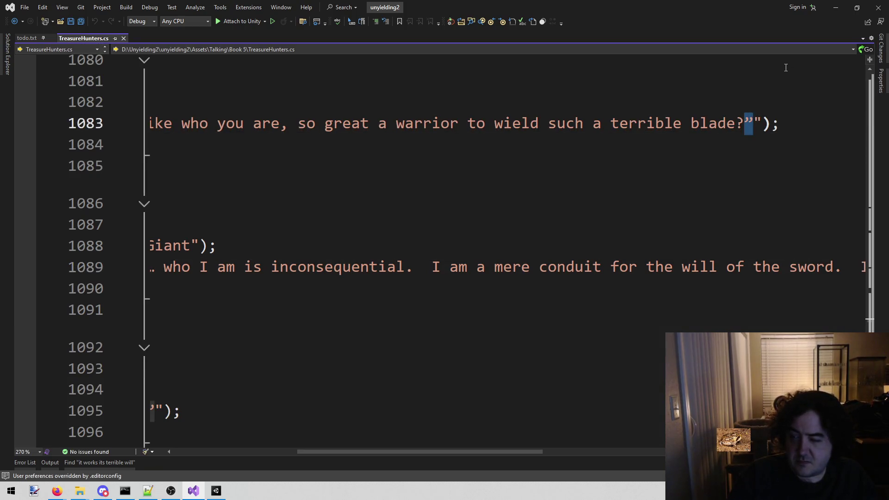
key("Down")
key("Down")
key("Down")
key("End")
key("Left")
key("Left")
key("ctrl+v")
type("\"")
key("ctrl+s")
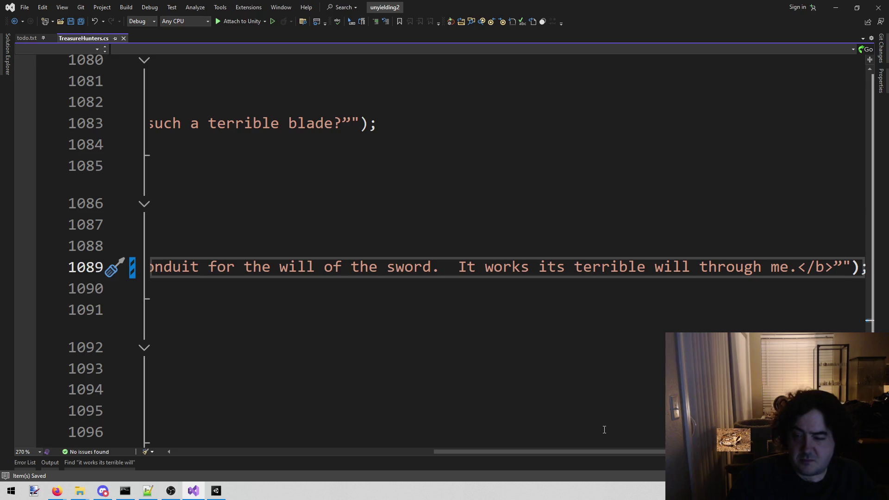
scroll(594, 432, "up", 1)
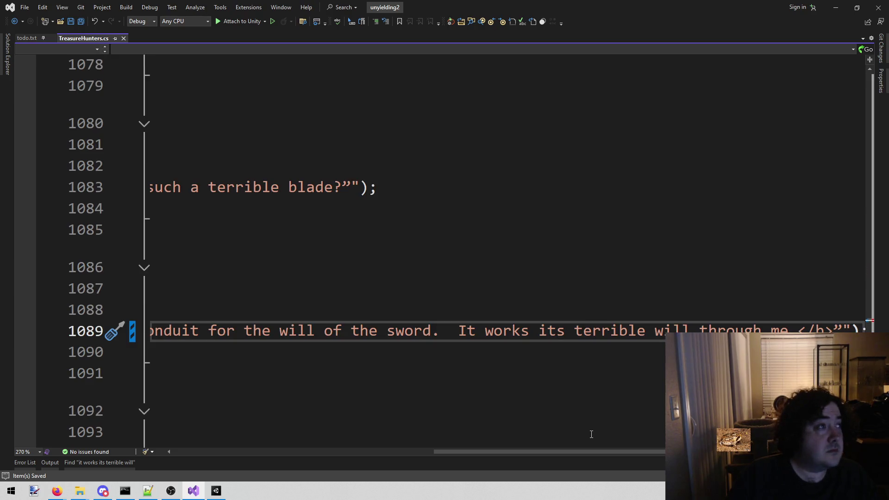
On line 1089, delete the misplaced quote before </b>, put ” after </b>, and save.
key("BackSpace")
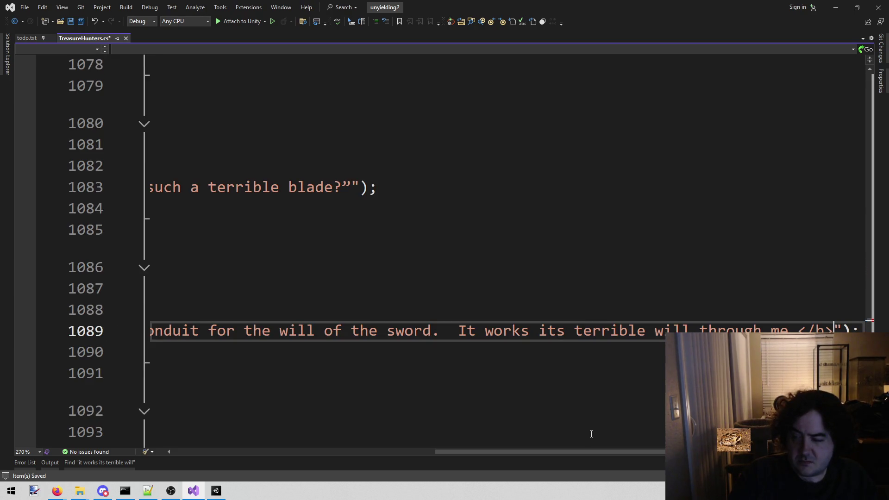
type("”")
key("Home")
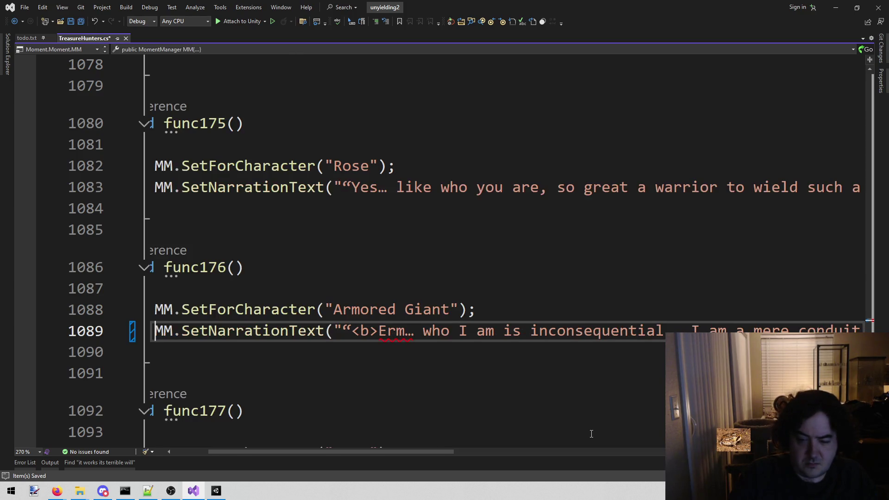
key("End")
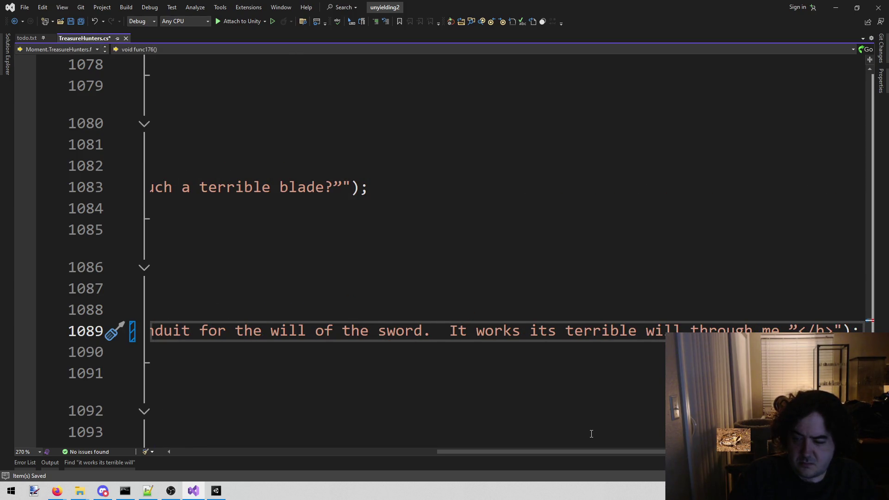
key("Home")
key("End")
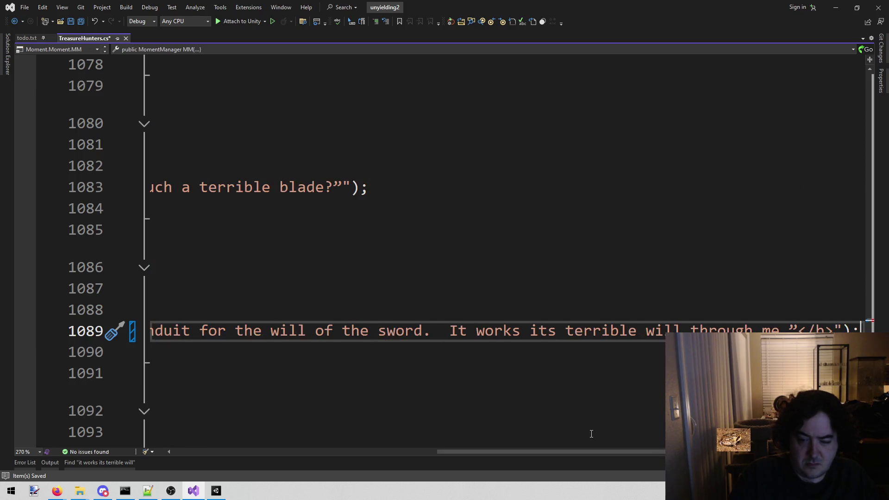
key("Left")
key("Left")
key("Left")
key("BackSpace")
key("End")
key("Left")
key("Left")
key("Left")
type("”")
key("ctrl+s")
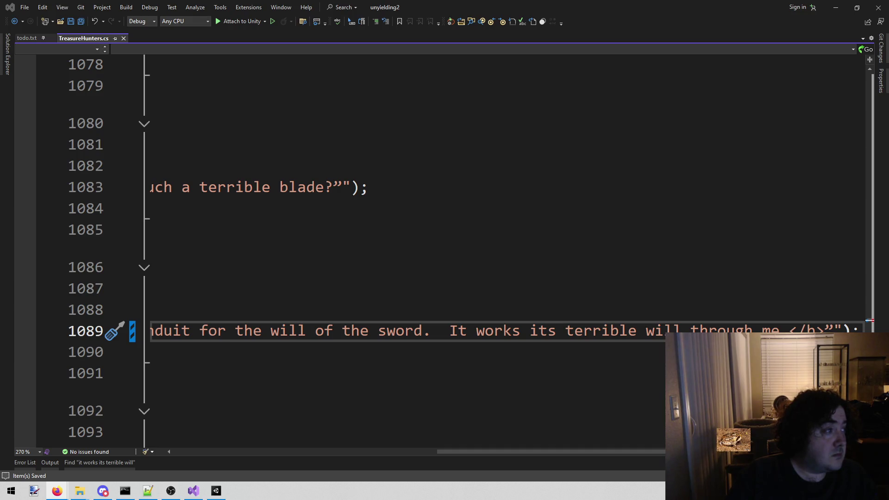
left_click(455, 271)
key("ctrl+shift+f")
Find 'on the magic boat' and fix the closing curly quote on line 637 of TheBoat.cs.
type("on the magic bo")
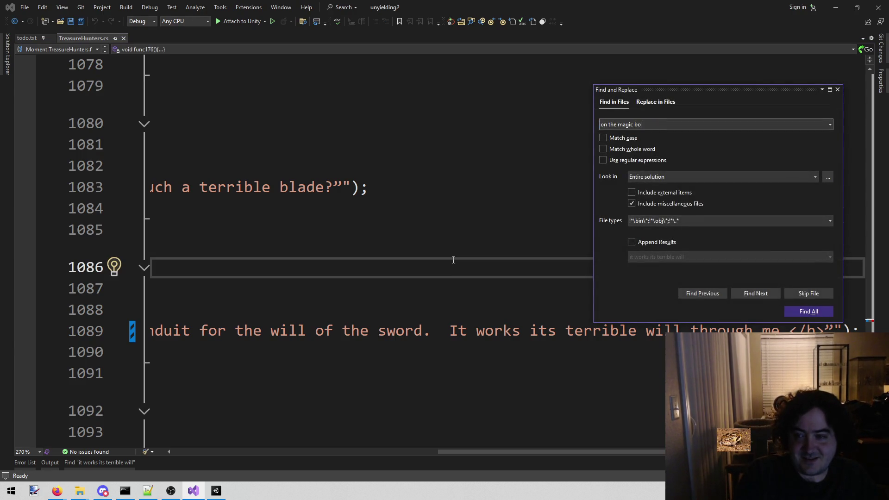
type("at")
key("Return")
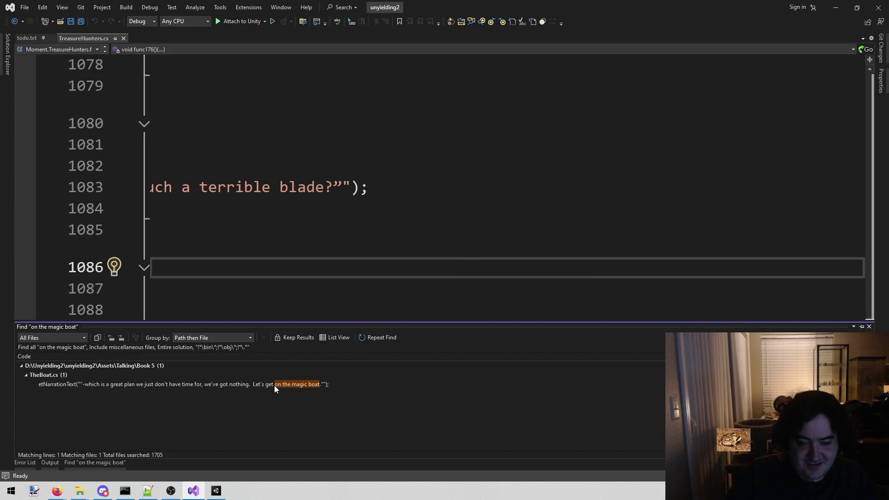
double_click(274, 385)
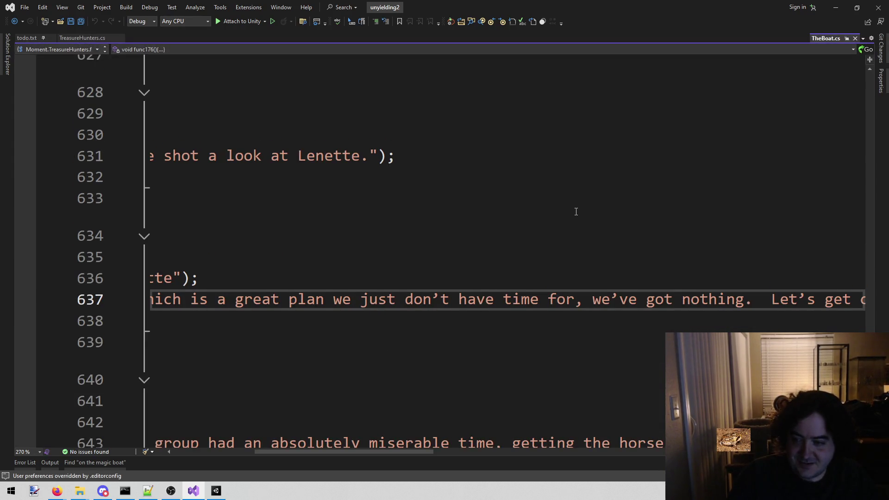
key("End")
key("Left")
key("Left")
key("Left")
key("shift+Left")
type("”")
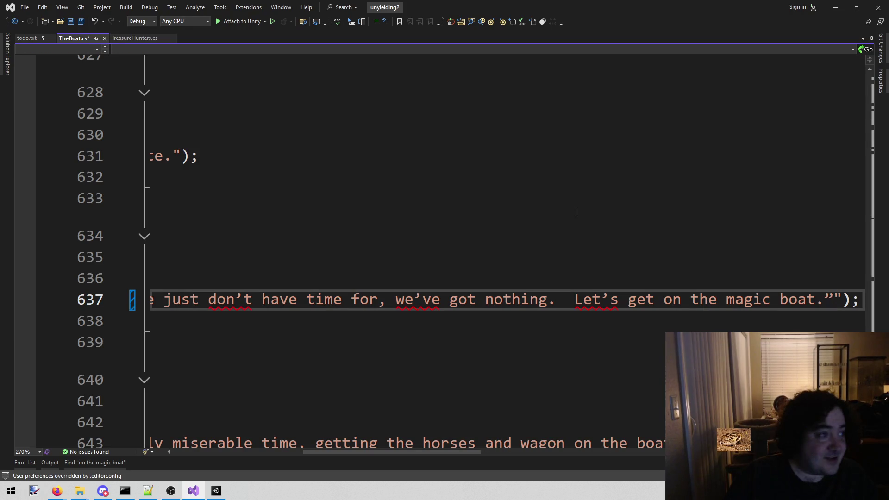
left_click(56, 491)
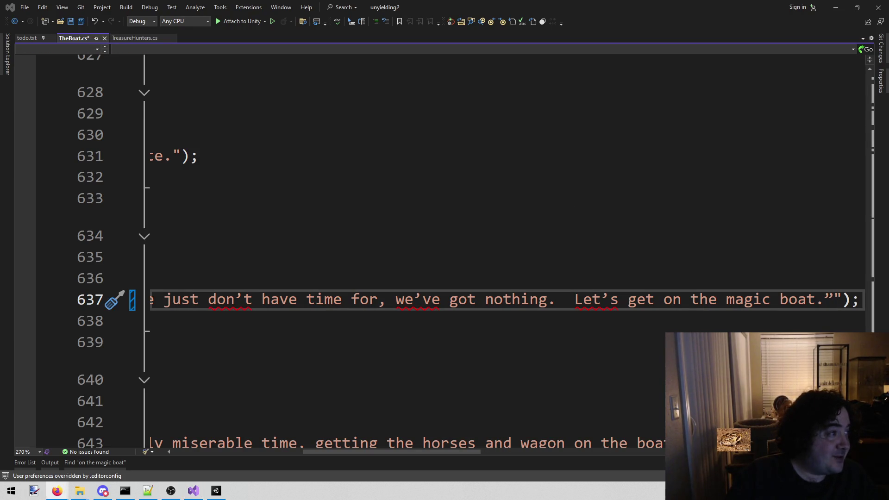
left_click(417, 342)
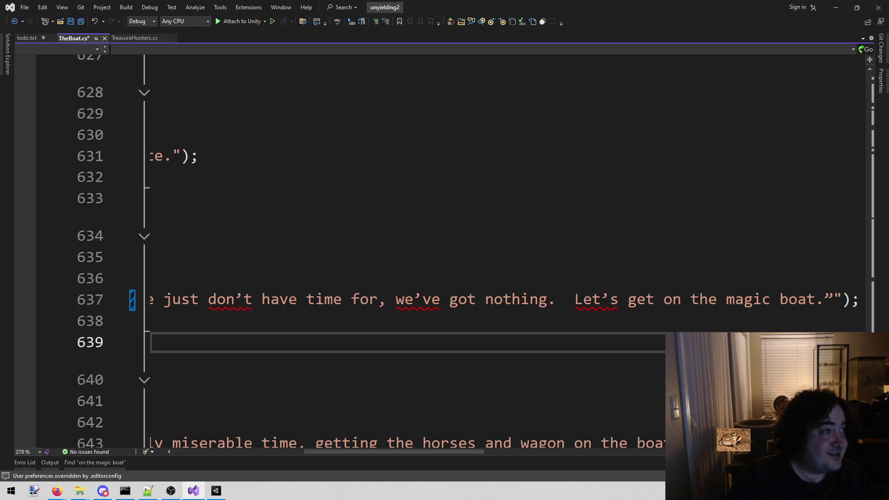
Search the solution for 'go that slow' and open its line 463 in TheBoat.cs.
key("alt+shift+o")
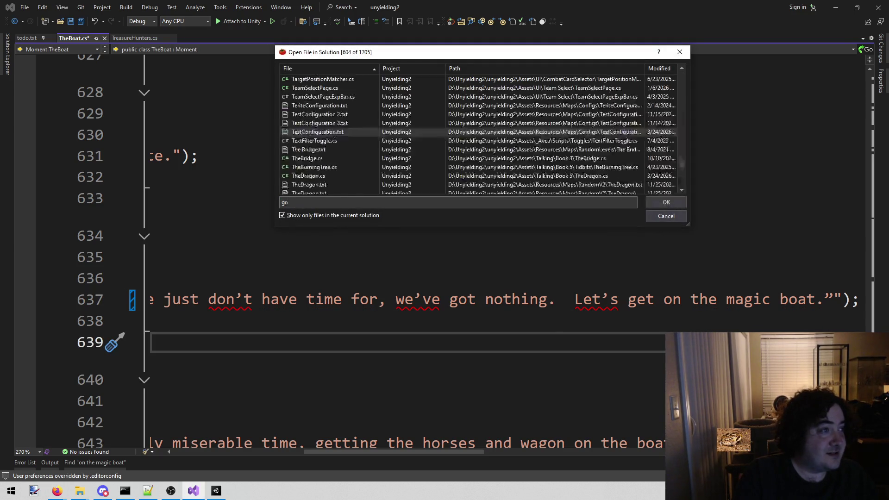
key("Escape")
key("ctrl+shift+f")
type("go the slow")
key("Return")
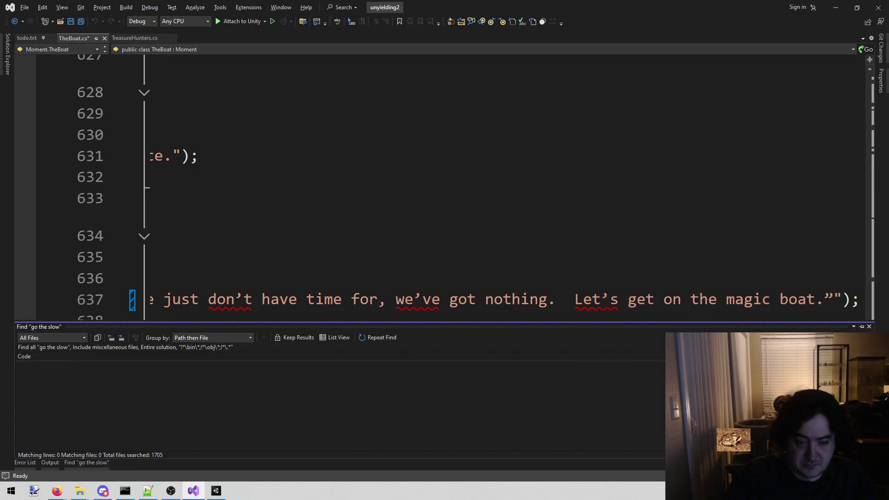
key("ctrl+shift+f")
type("go that slow")
key("Return")
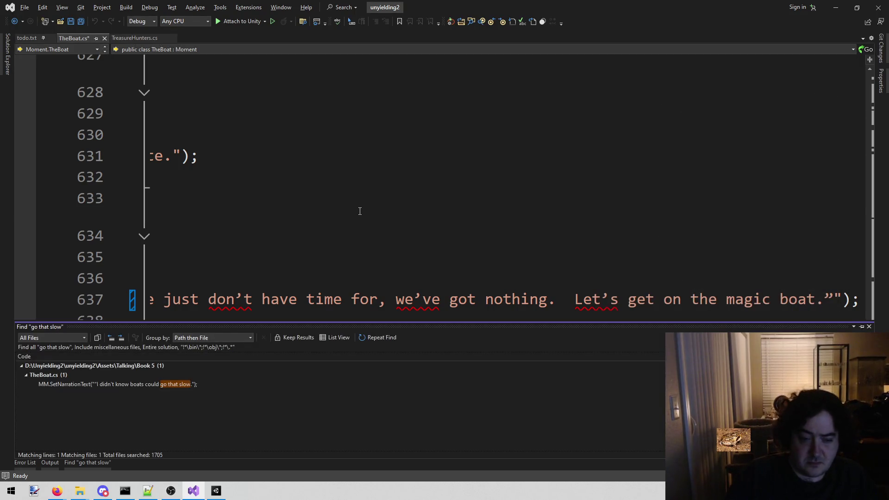
double_click(161, 385)
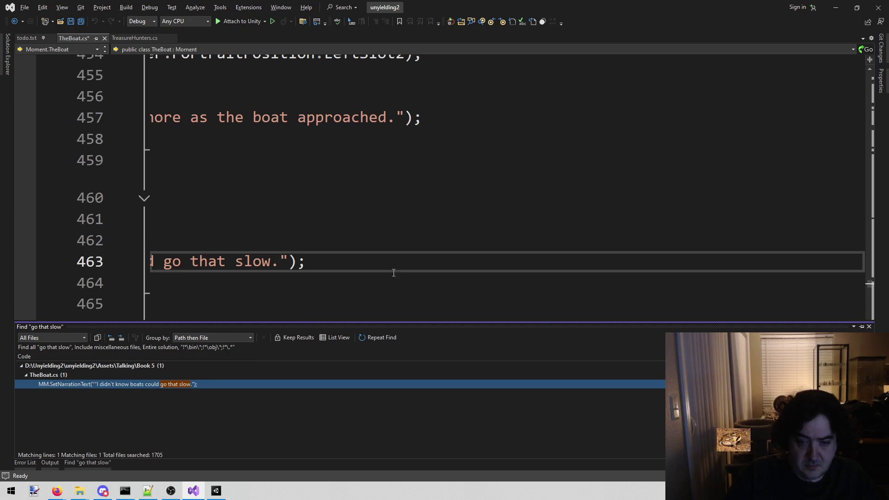
Add the closing curly quote after 'go that slow.' on line 463.
left_click(301, 249)
left_click(288, 260)
type("”")
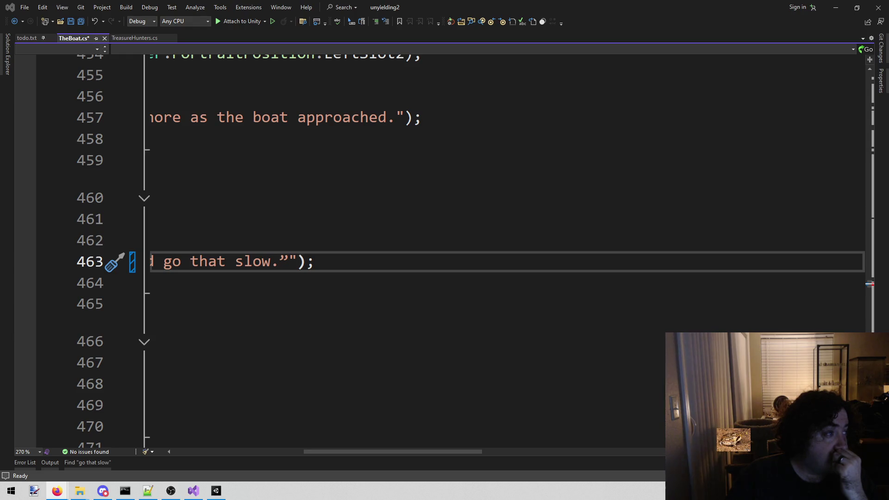
left_click(308, 306)
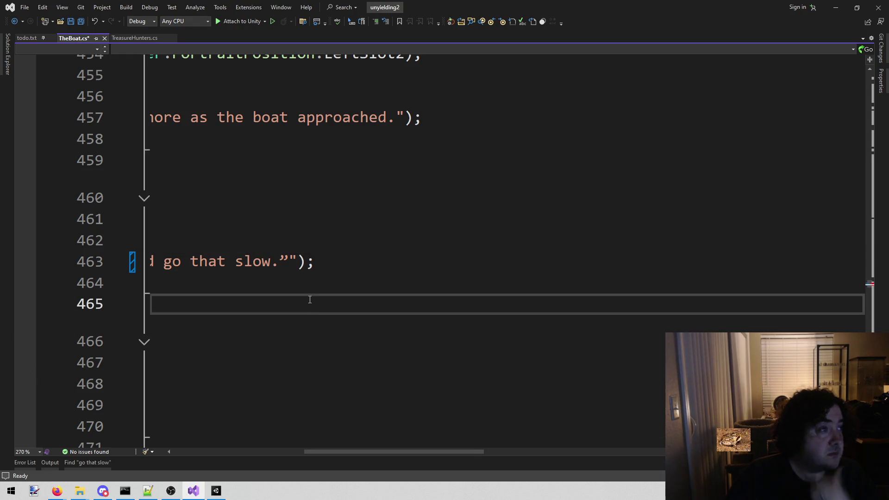
Find 'twenty-five' and delete the stray space before the comma after 'an hour' on line 269.
key("ctrl+shift+f")
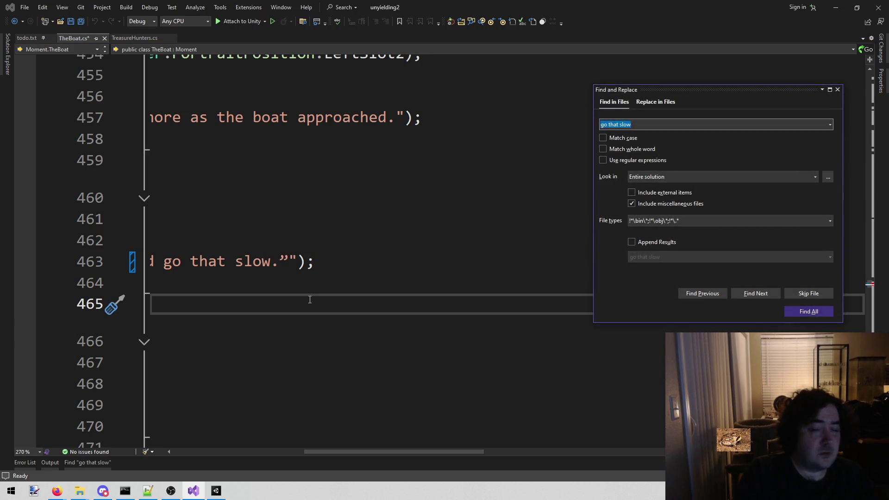
type("twenty")
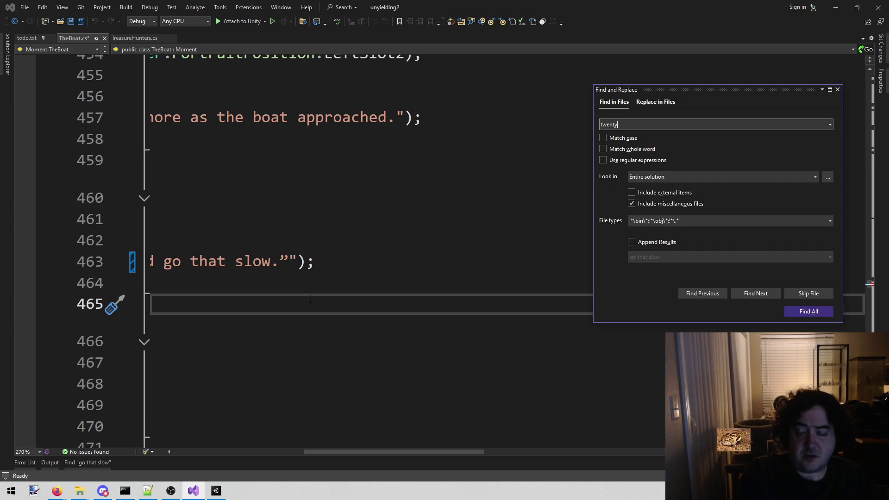
type("-five")
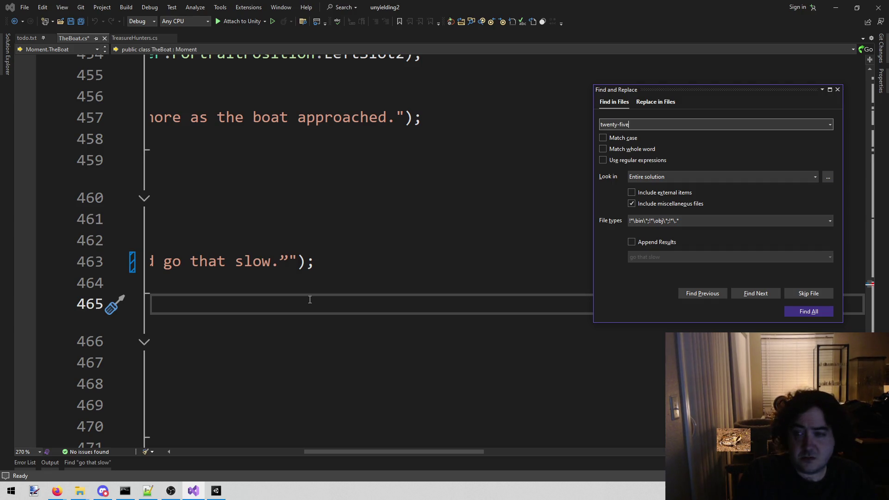
key("Return")
double_click(208, 384)
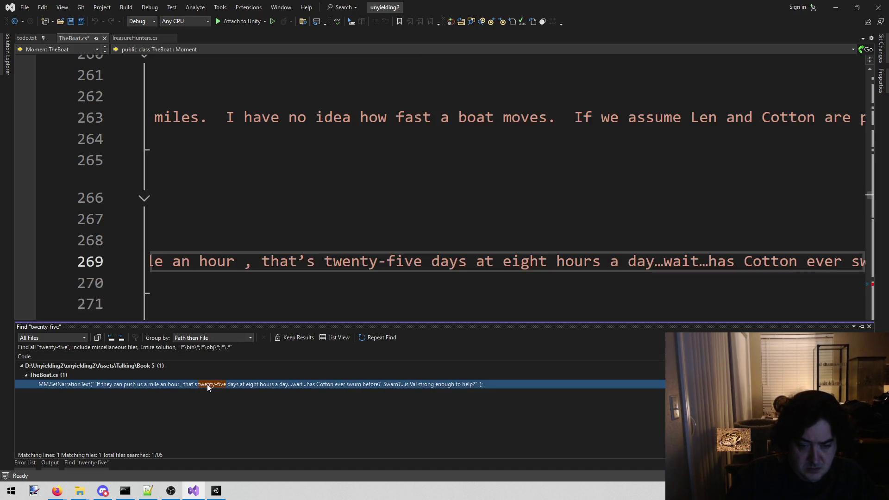
left_click(241, 269)
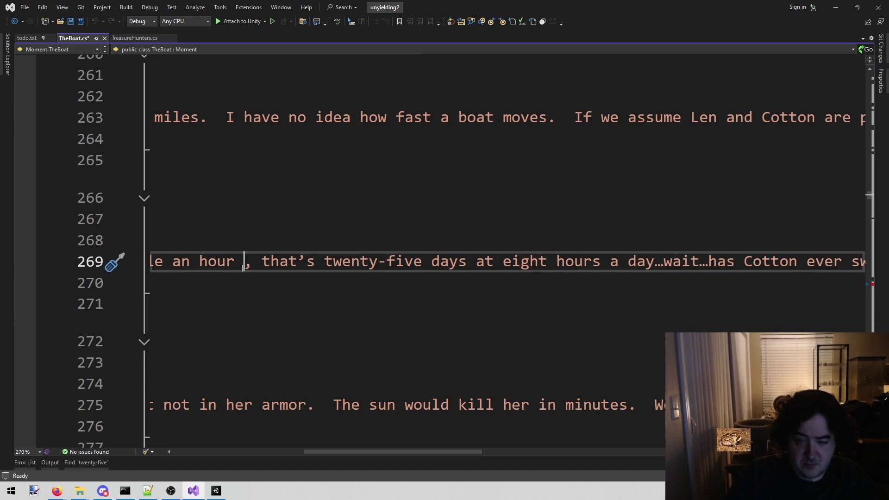
key("BackSpace")
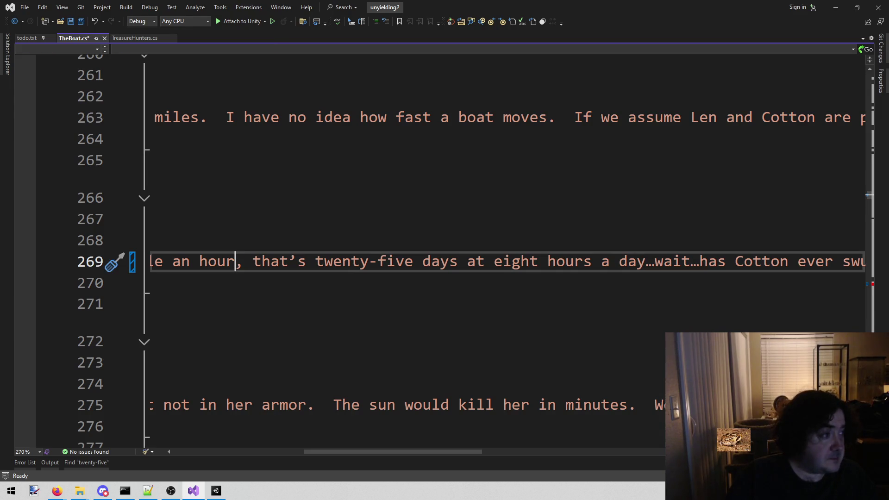
key("alt+Tab")
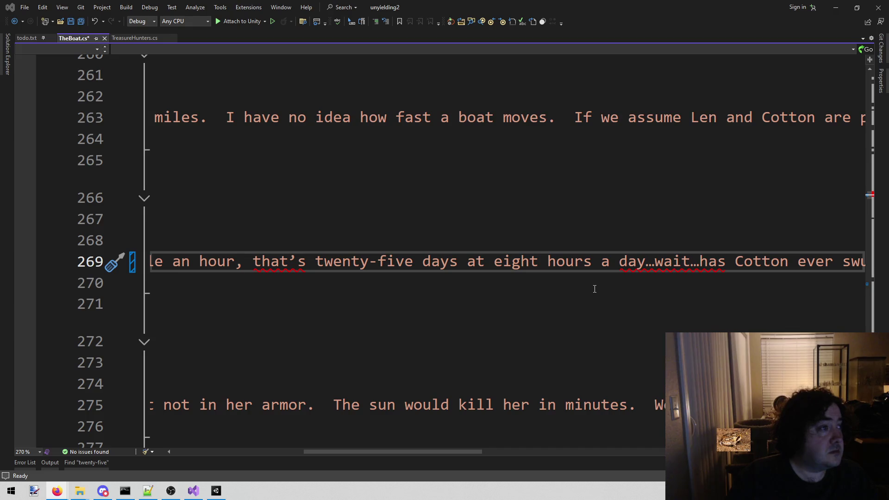
left_click(528, 299)
key("ctrl+shift+f")
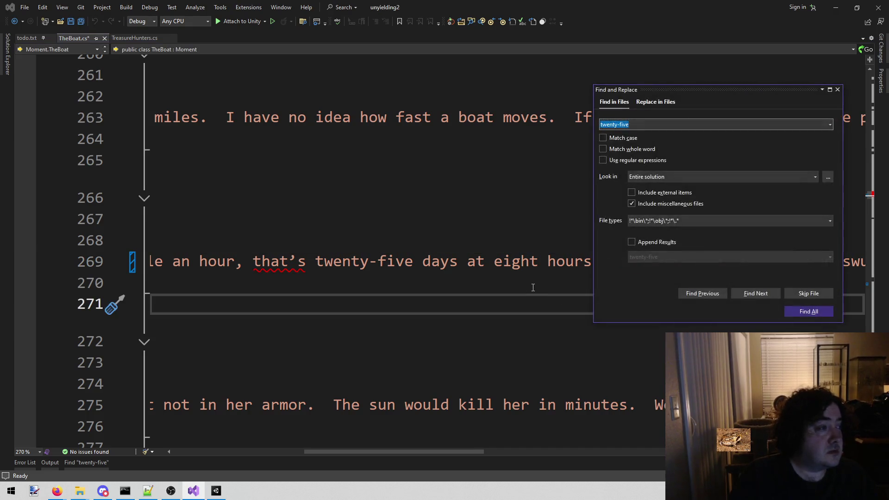
Search the solution for ',or' and locate the 'will,or' spot in Rose.cs.
type("mor")
key("Return")
key("ctrl+shift+f")
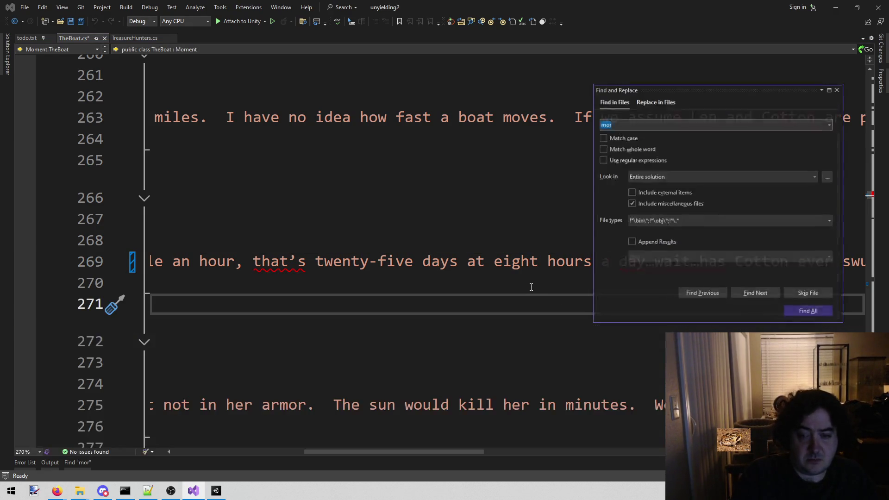
type(",or")
key("Return")
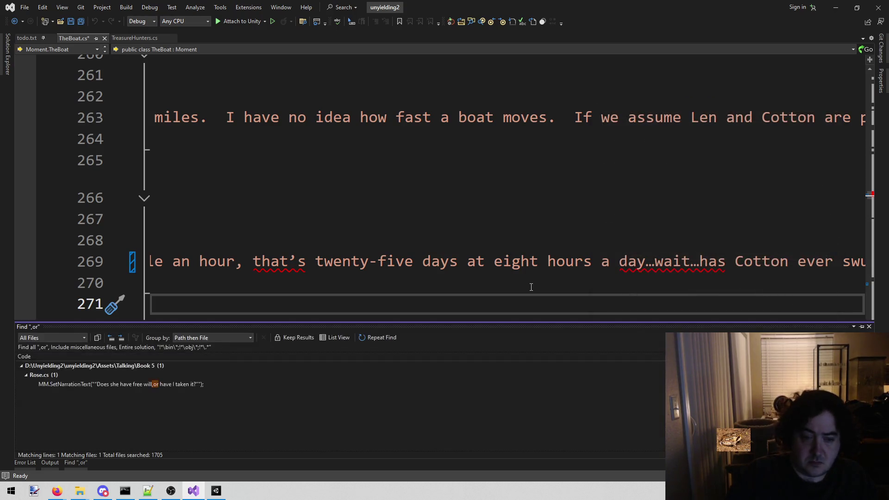
double_click(157, 387)
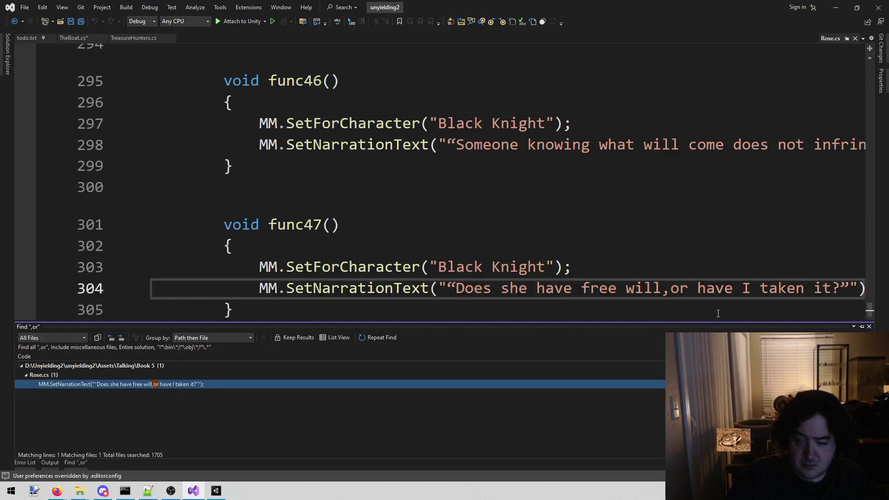
double_click(679, 299)
left_click(679, 299)
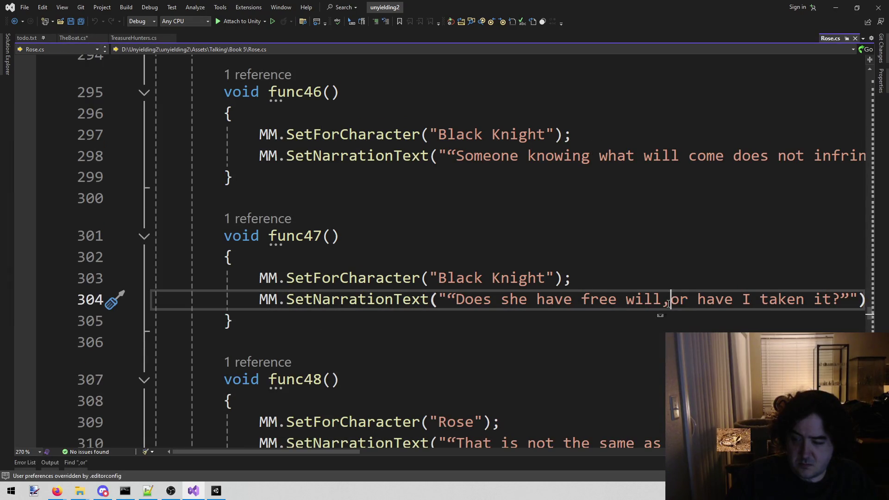
key("alt+Tab")
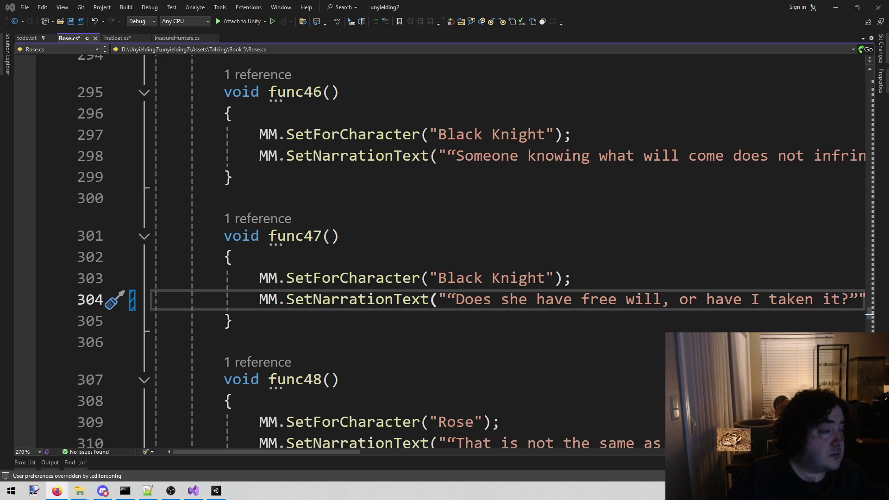
left_click(667, 342)
Find 'dead world' and pluralise it so line 178 reads 'Dead worlds haunt my dreams.'.
key("ctrl+shift+f")
type("dead w")
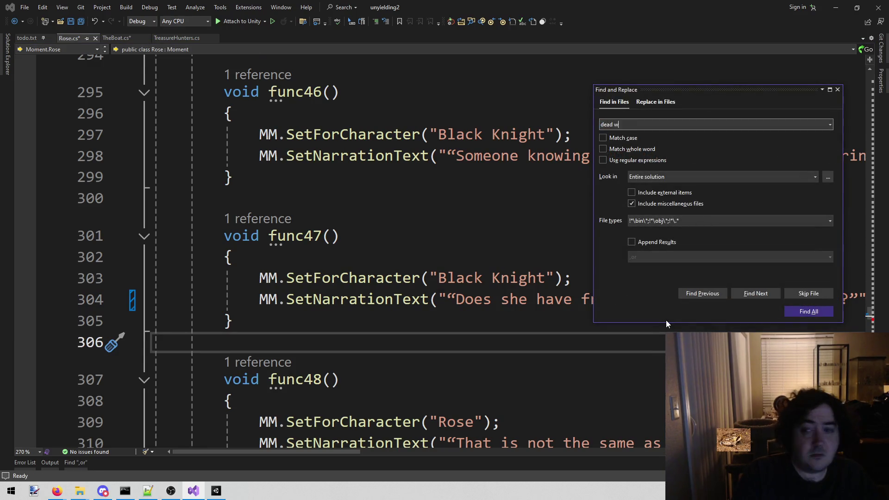
type("orld")
key("Return")
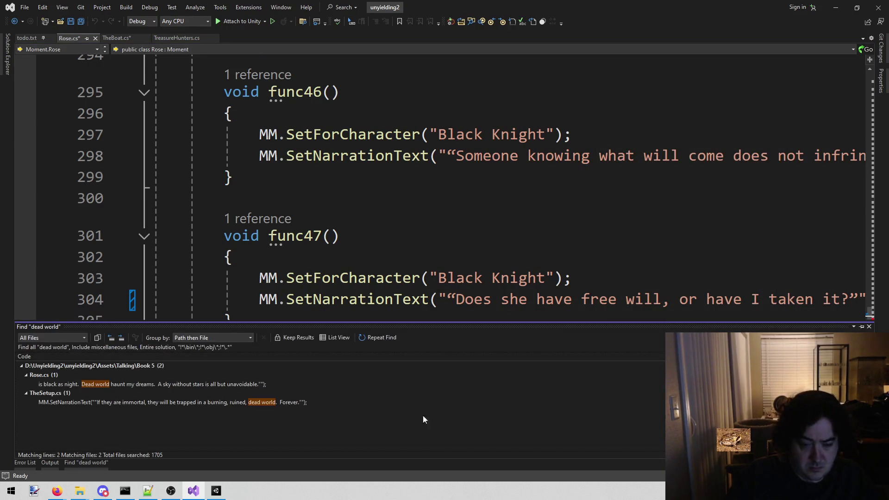
double_click(207, 383)
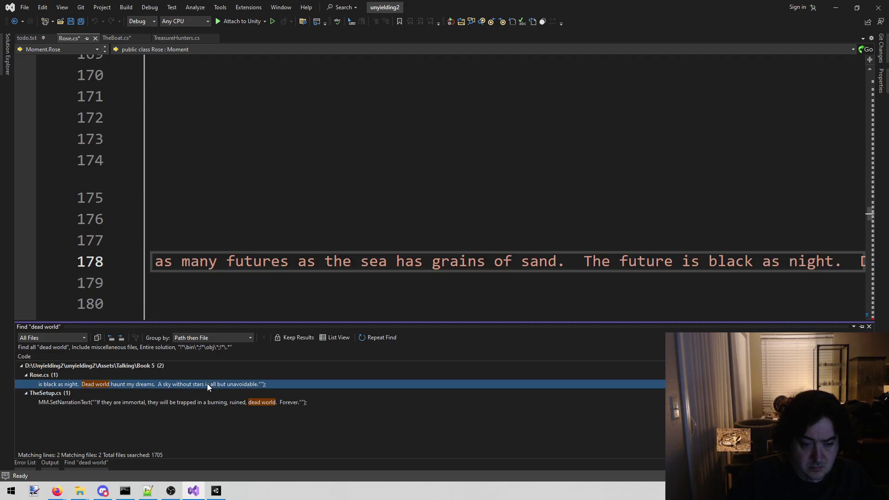
left_click(413, 218)
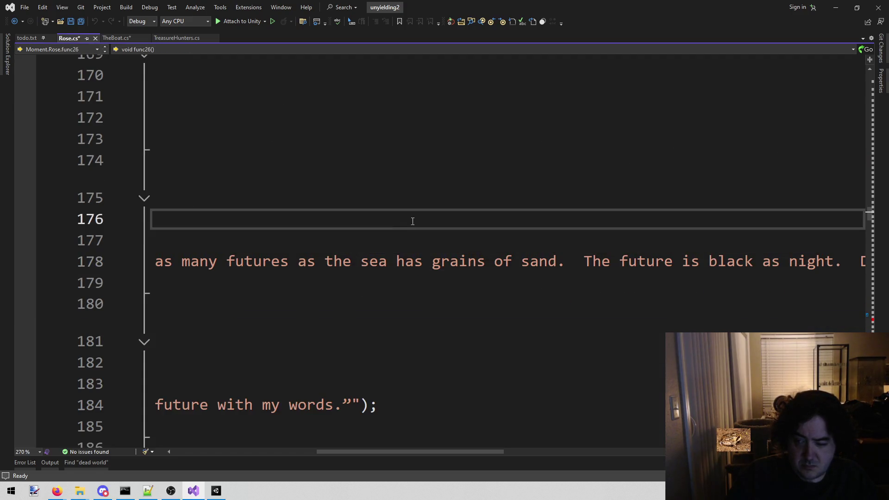
mouse_move(347, 448)
left_mouse_down()
mouse_move(264, 442)
mouse_move(238, 431)
left_mouse_up()
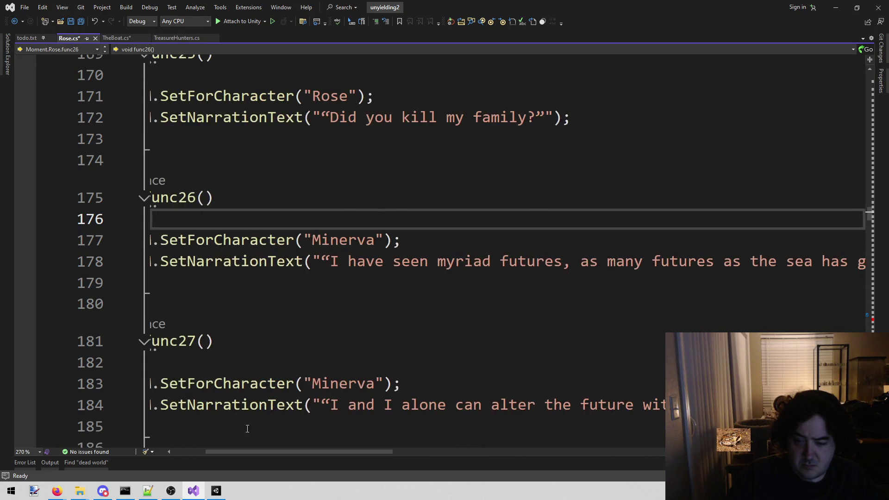
left_click_drag(338, 453, 560, 448)
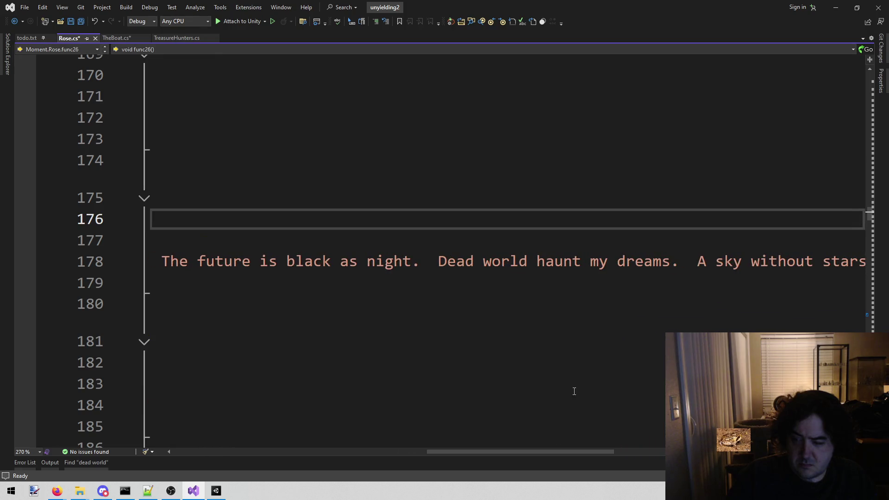
left_click(536, 261)
type("s")
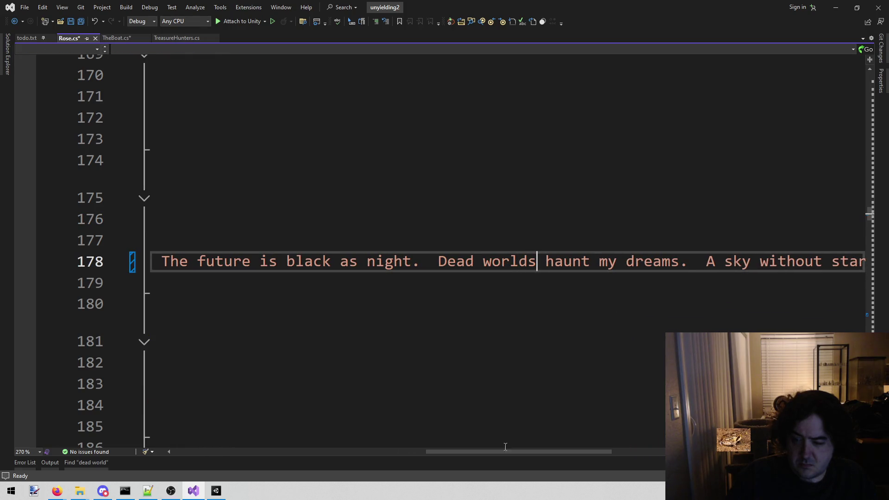
key("Home")
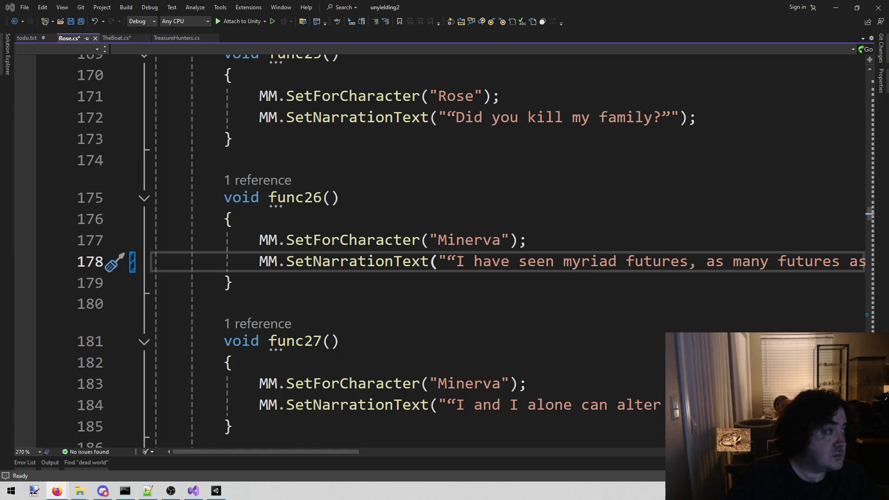
left_click(592, 301)
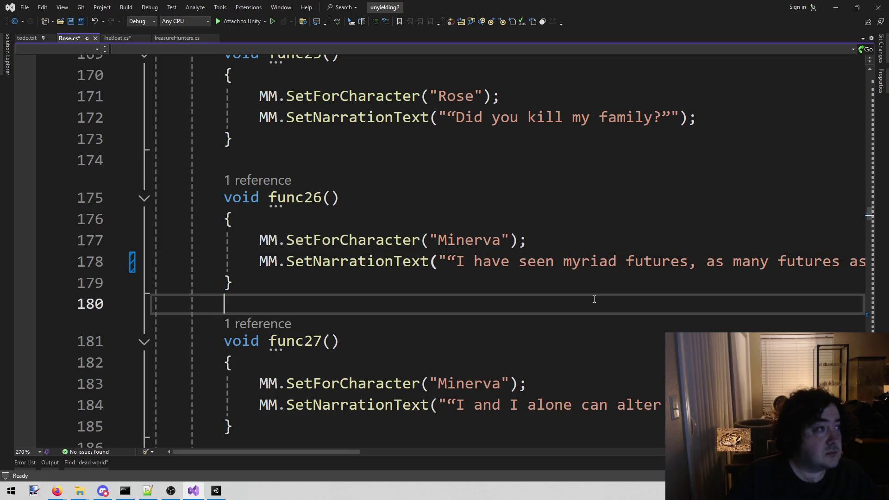
Search the solution for 'at being unable to' and open line 153 in Rose.cs.
key("ctrl+shift+f")
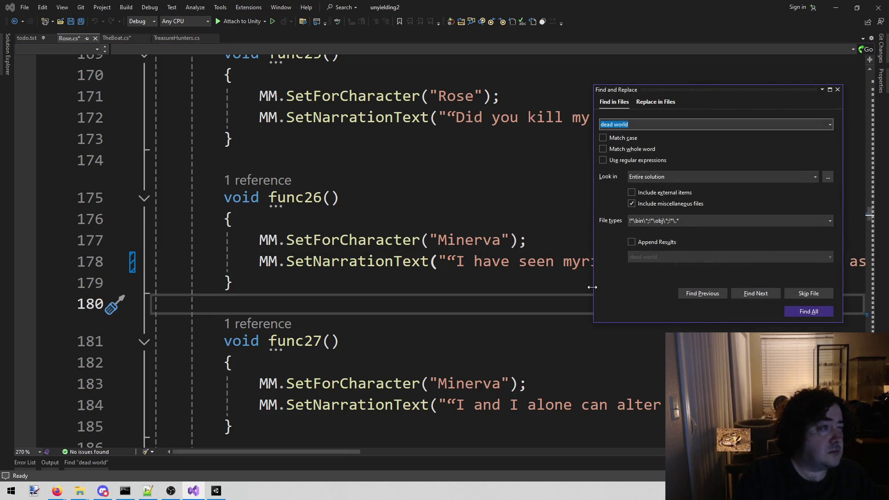
type("at being unable ")
type("to")
key("Return")
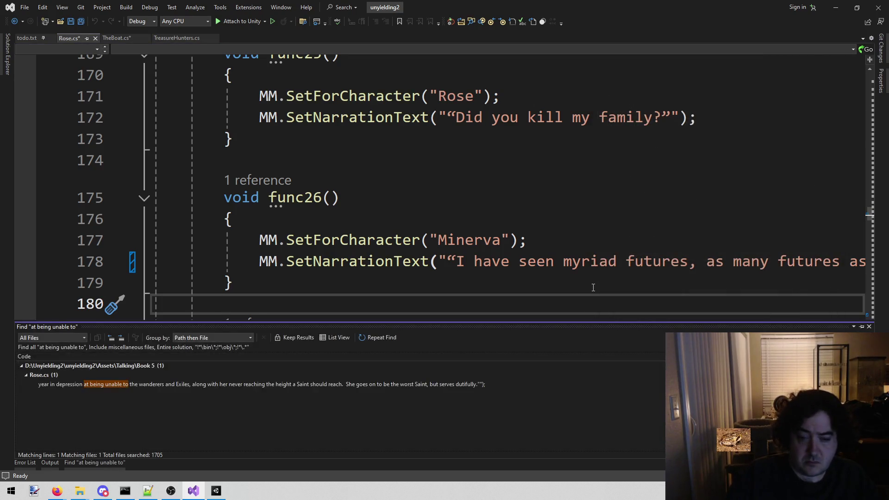
double_click(343, 385)
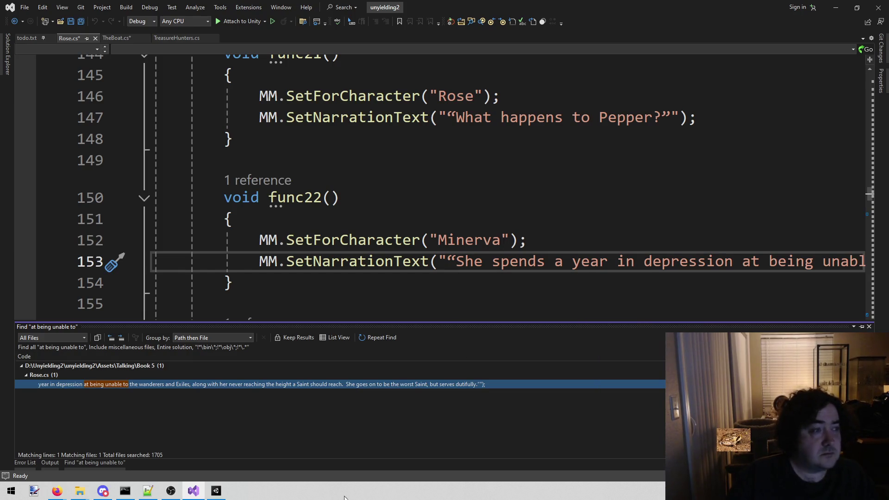
left_click(362, 219)
Insert 'help' after 'unable to' and capitalise 'Wanderers' on line 153.
left_click_drag(346, 452, 458, 452)
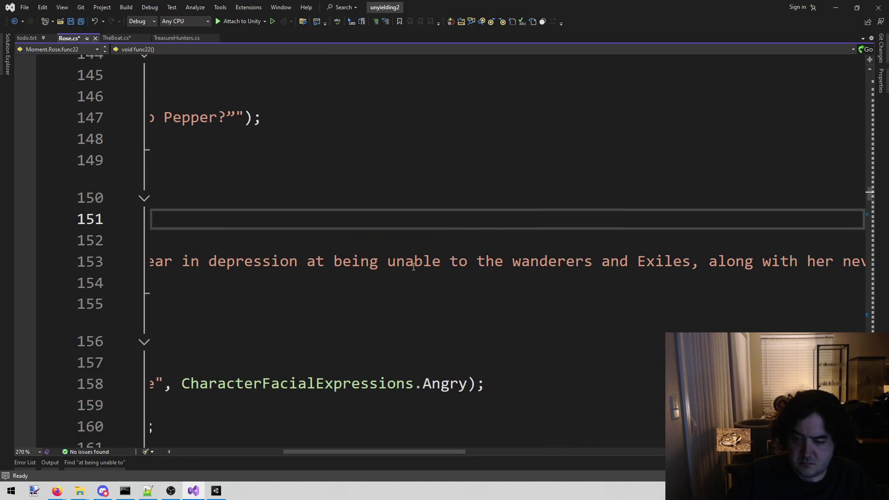
left_click(468, 262)
type("help")
key("ctrl+Right")
key("ctrl+Right")
key("shift+Right")
type("W")
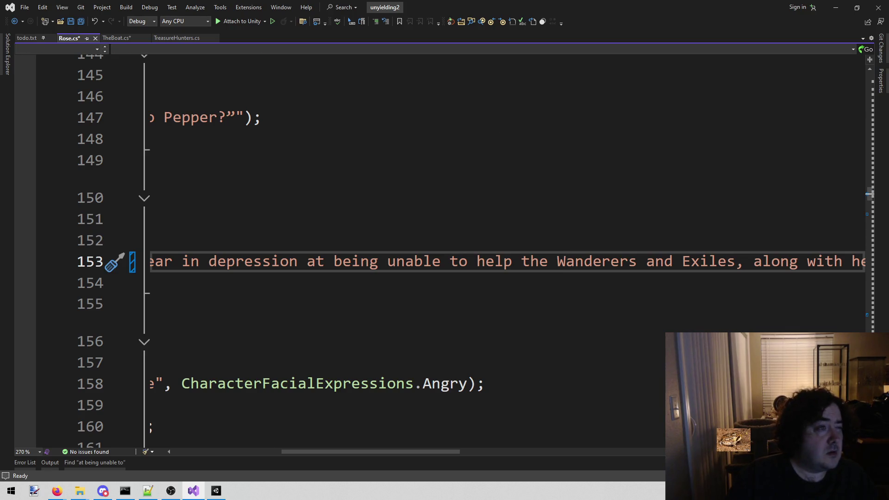
key("alt+Tab")
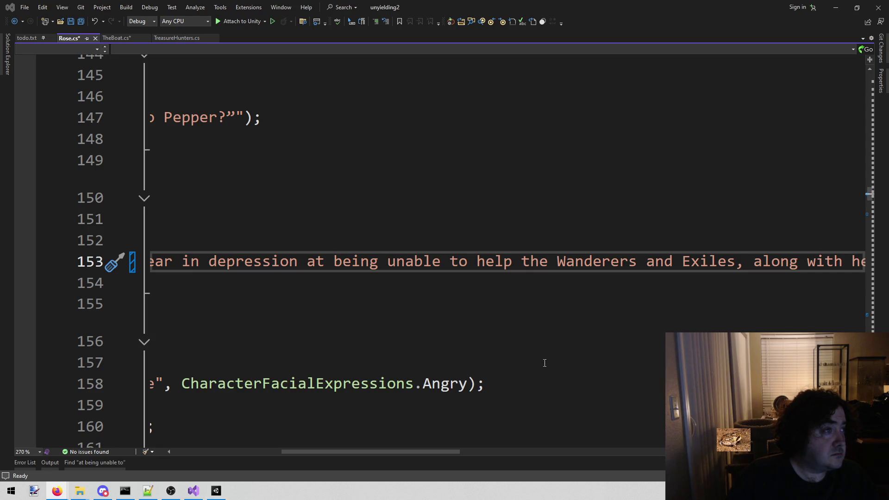
mouse_move(412, 452)
left_mouse_down()
mouse_move(522, 458)
mouse_move(435, 441)
mouse_move(381, 447)
left_mouse_up()
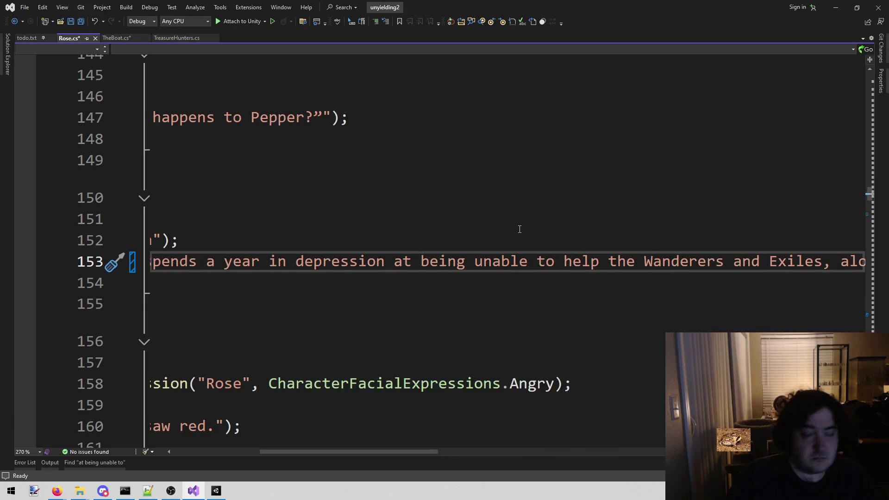
Find 'same for the wa' and capitalise Wanderers on line 117 of Rose.cs.
key("ctrl+shift+f")
type("same for the wa")
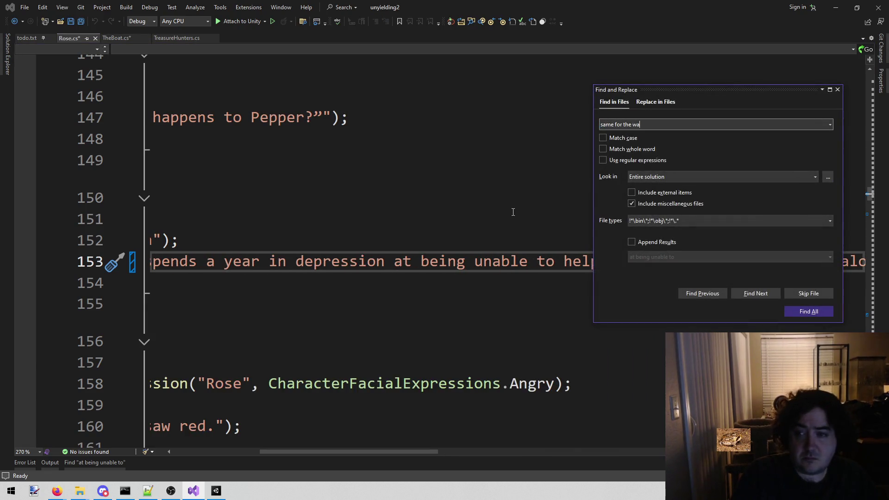
key("Return")
double_click(271, 388)
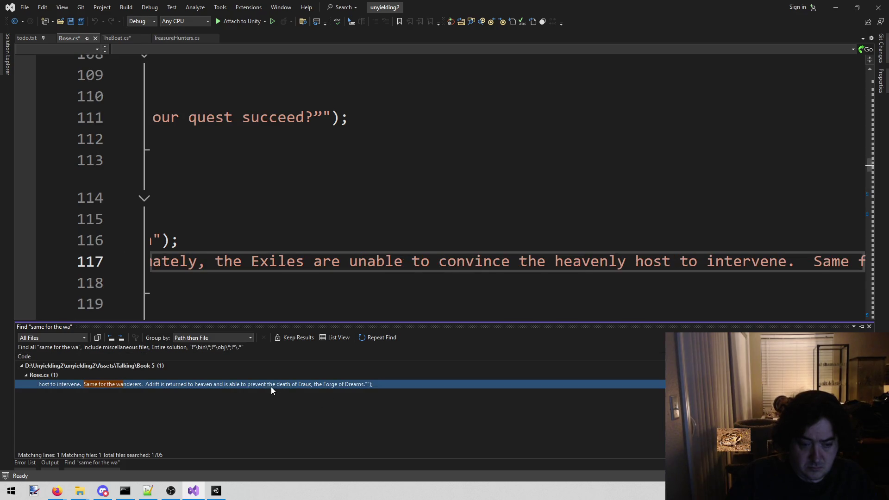
left_click(269, 261)
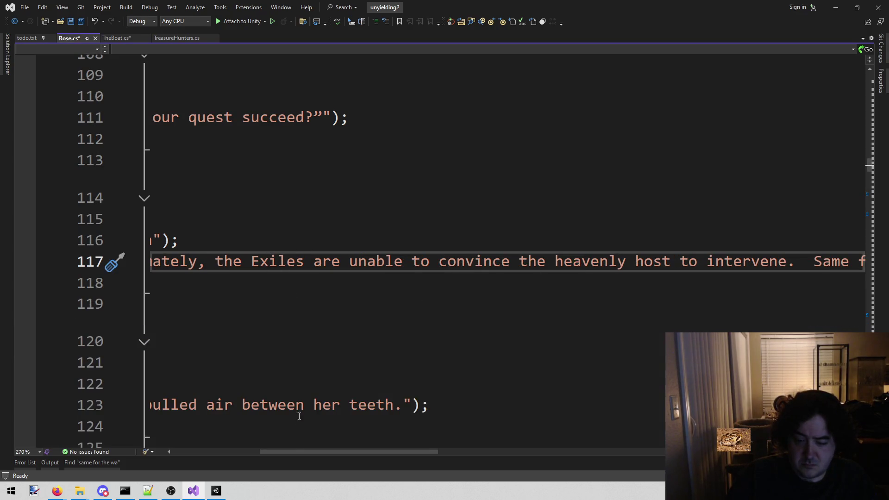
mouse_move(311, 456)
left_mouse_down()
mouse_move(256, 455)
mouse_move(453, 471)
left_mouse_up()
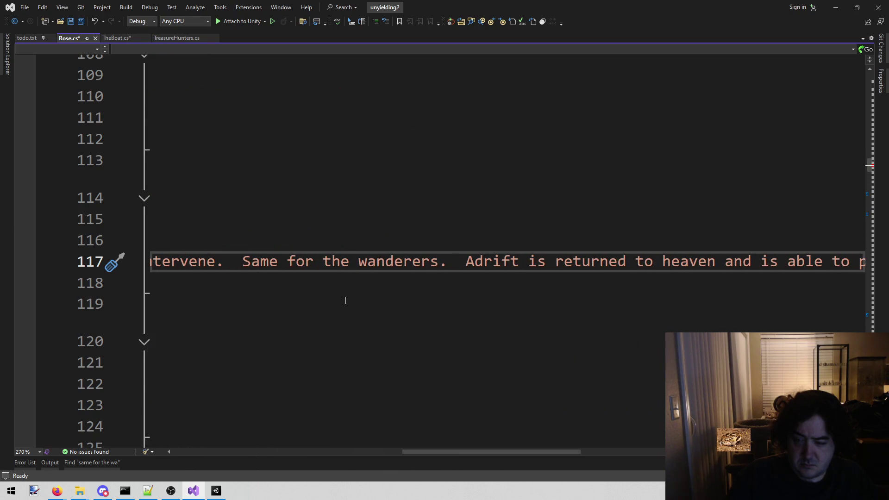
left_click_drag(355, 273, 368, 273)
key("BackSpace")
type("W")
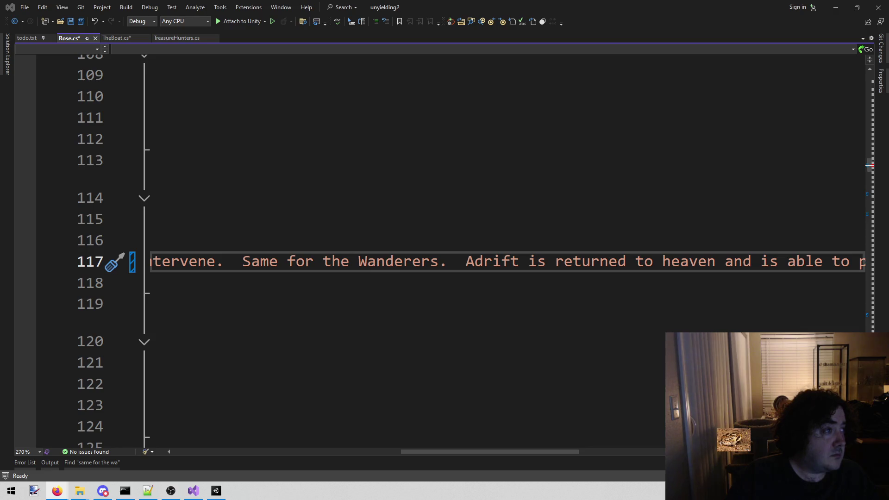
left_click(565, 171)
Search the solution for 'scatter!', getting matches in Missing.cs and TheDragon.cs.
key("ctrl+shift+f")
type("scatter!")
key("Return")
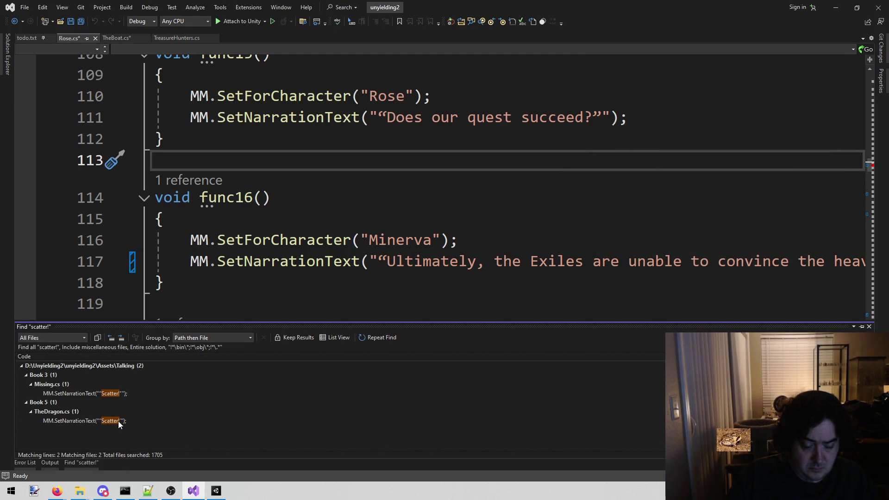
Open TheDragon.cs line 341 and retype the closing curly quote after Rose's 'Scatter!'.
double_click(117, 422)
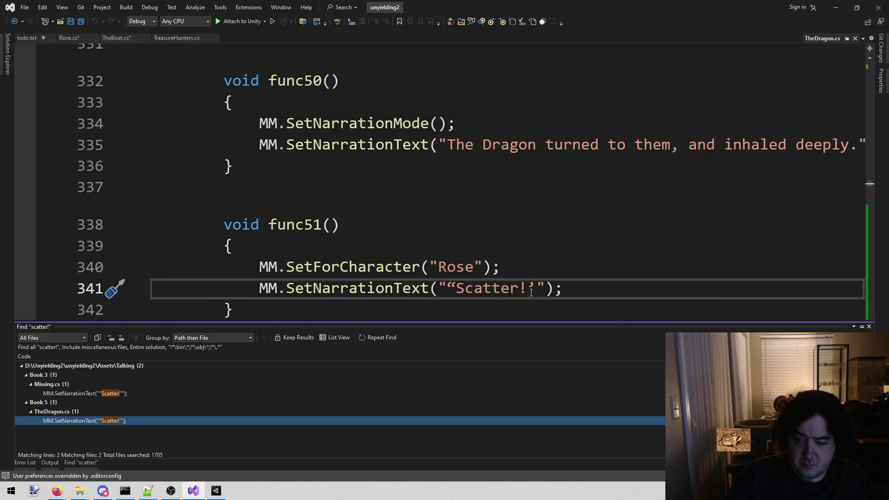
left_click(532, 293)
type("”")
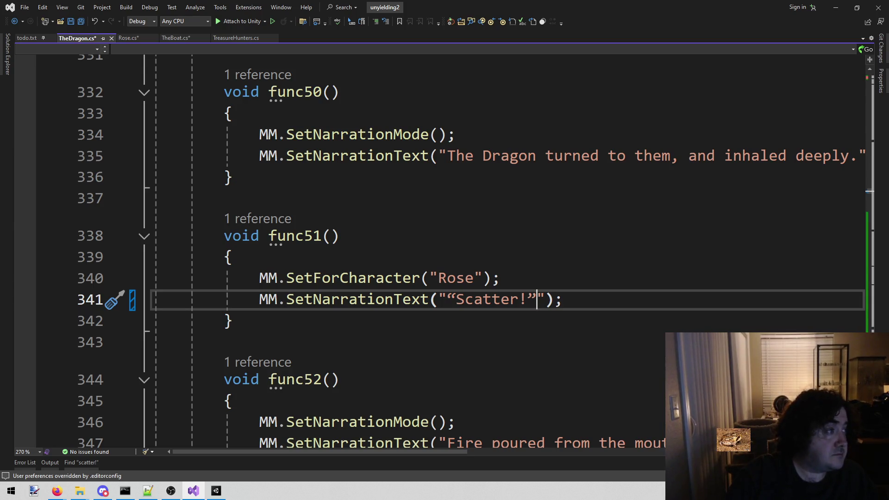
key("alt+Tab")
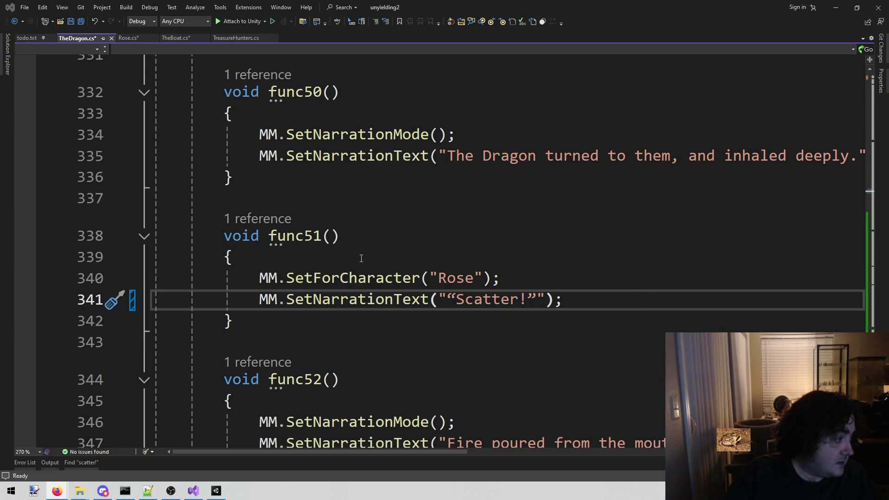
mouse_move(285, 376)
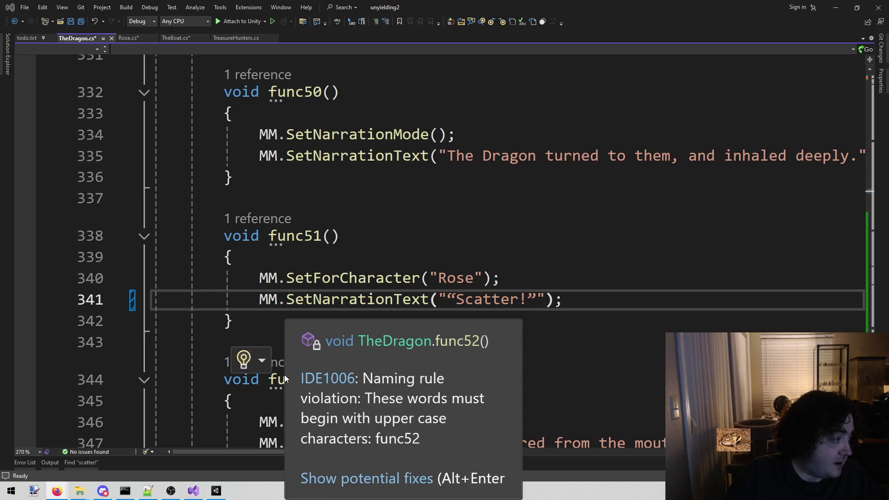
left_click(461, 199)
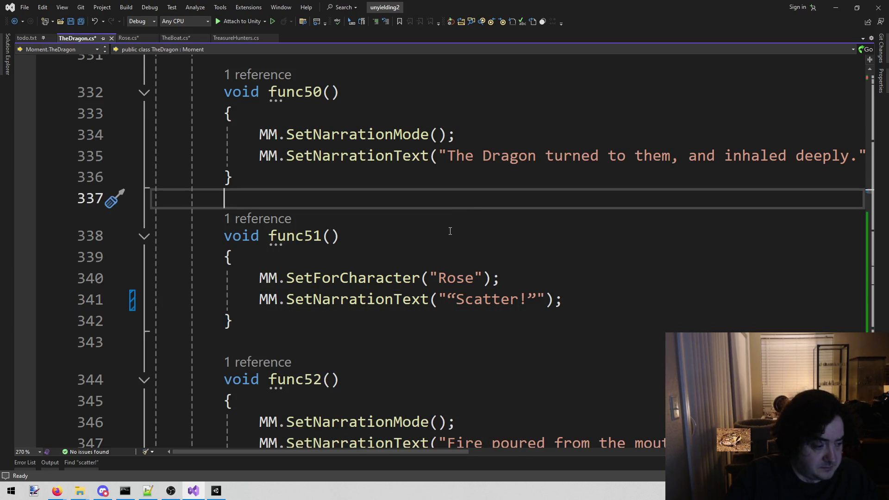
Find 'how many more must' in EnterTheLair.cs and make line 808 end with 'that!?'.
key("ctrl+shift+f")
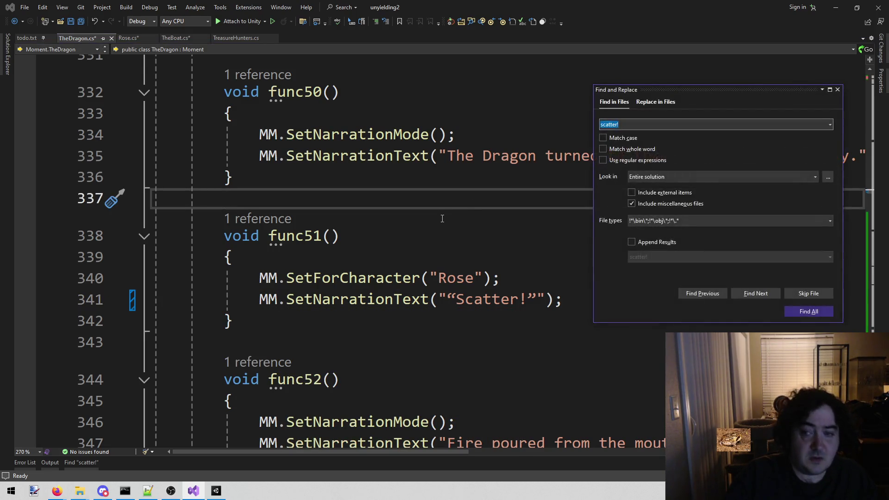
type("how many m")
type("re must")
key("Return")
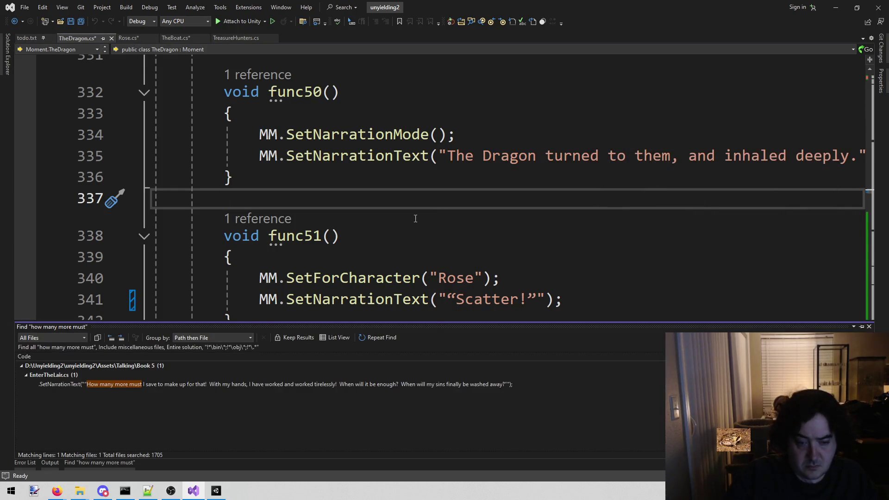
double_click(305, 384)
key("ctrl+Right")
key("ctrl+Right")
key("ctrl+Right")
key("End")
type("?")
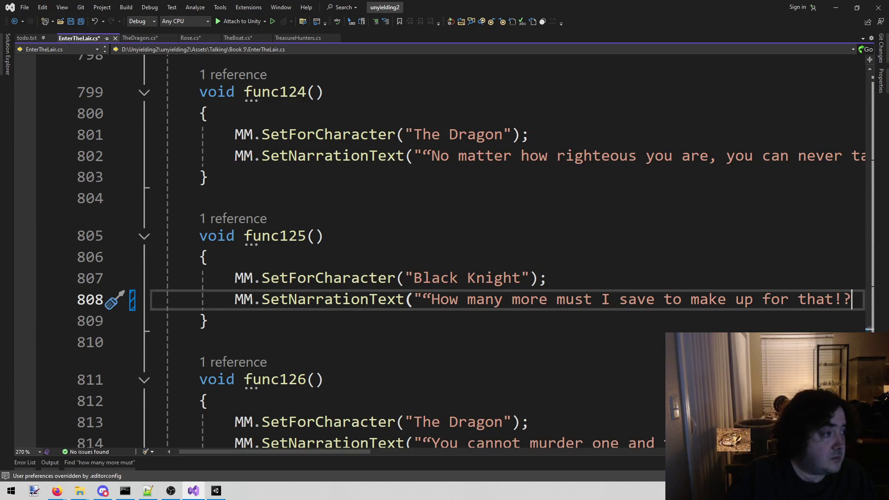
Save all scripts and close EnterTheLair, TheDragon, Rose, TheBoat and TreasureHunters, leaving todo.txt.
key("ctrl+shift+s")
middle_click(94, 37)
middle_click(91, 37)
middle_click(88, 38)
middle_click(84, 37)
middle_click(84, 37)
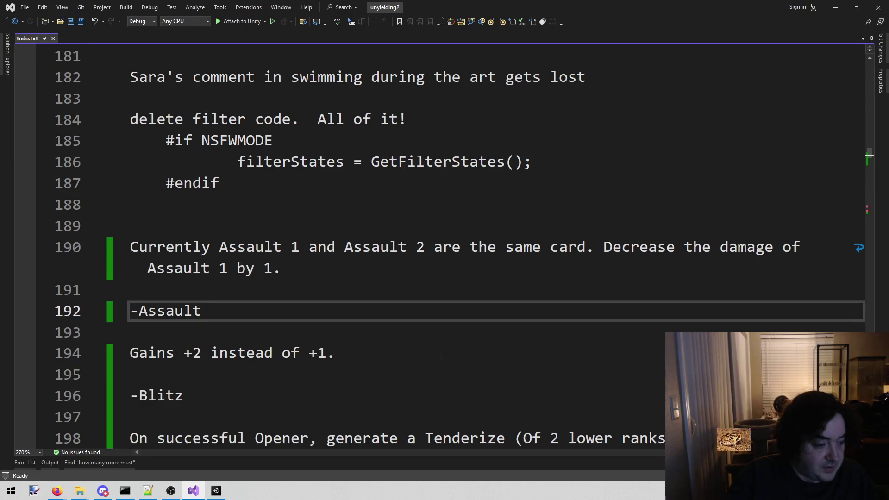
key("alt+Tab")
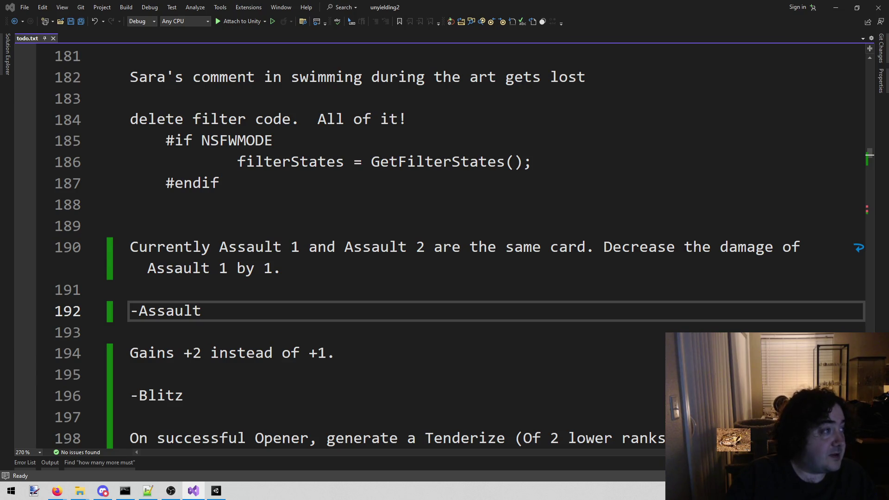